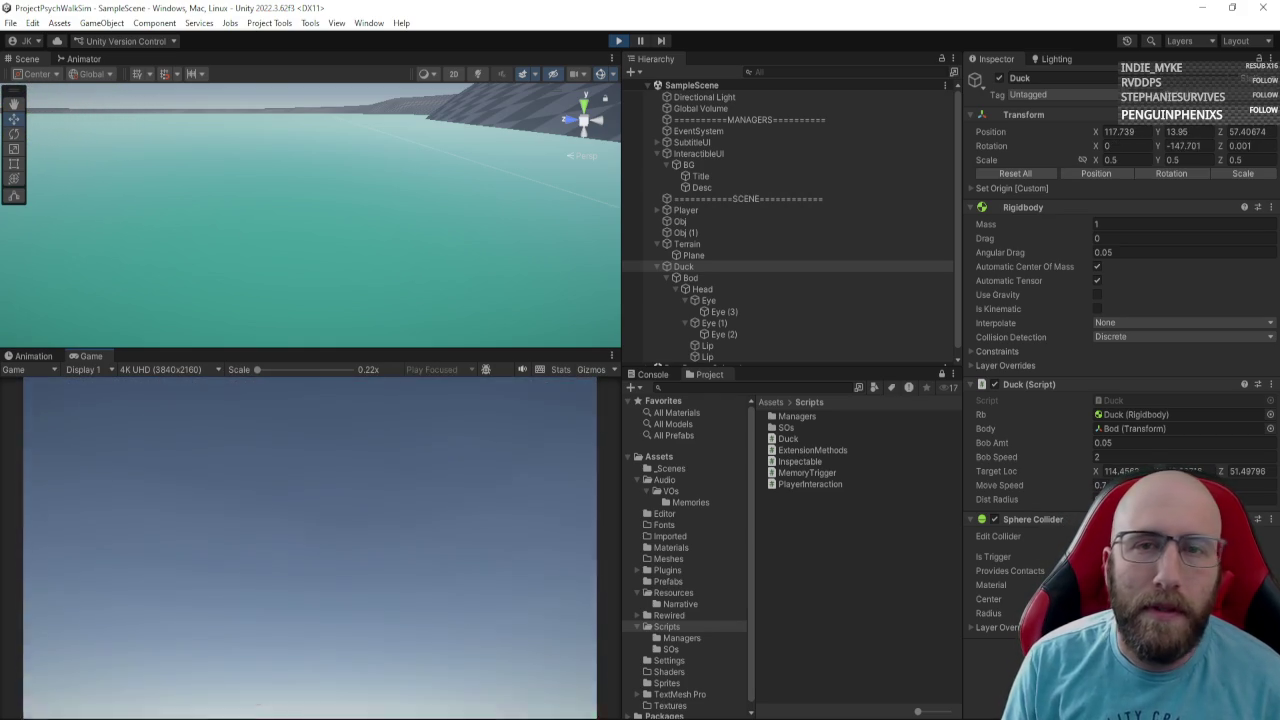
# Stop Play mode, check the Duck's Bod, Head, Eye, Eye (2) and Lip children, then reselect Duck.
pyautogui.click(619, 40)
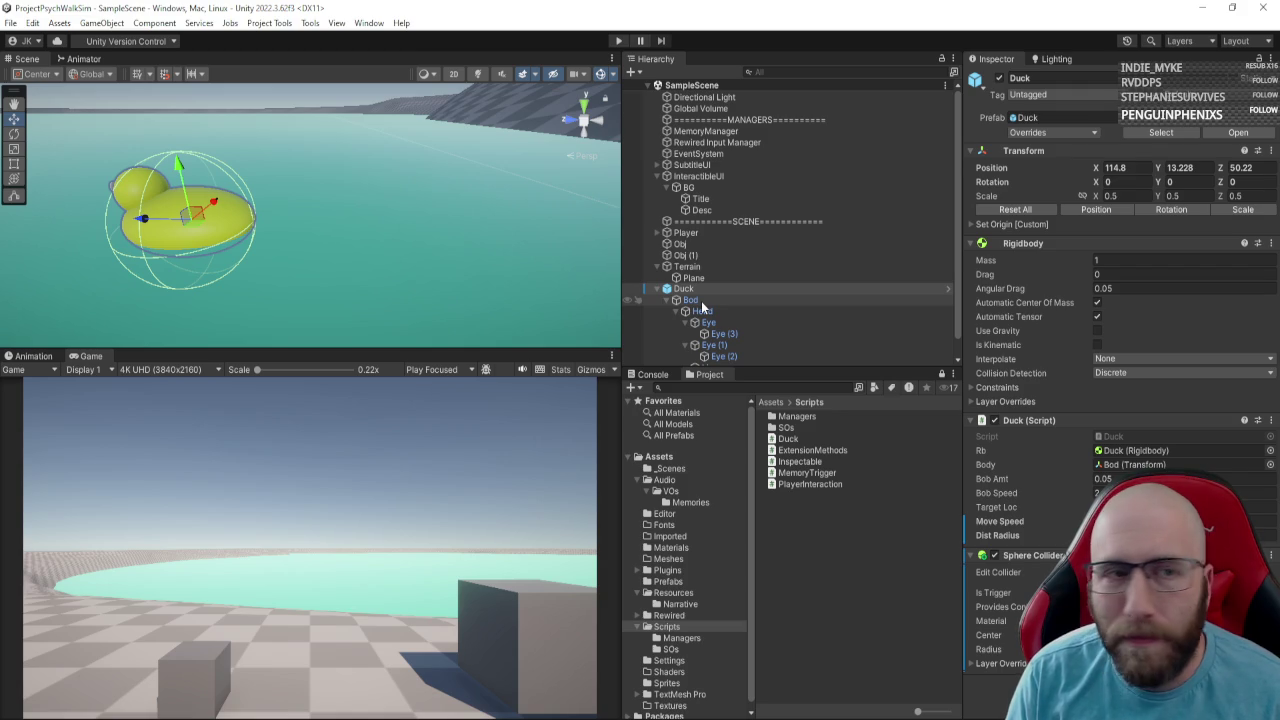
pyautogui.click(701, 301)
pyautogui.click(705, 312)
pyautogui.click(718, 333)
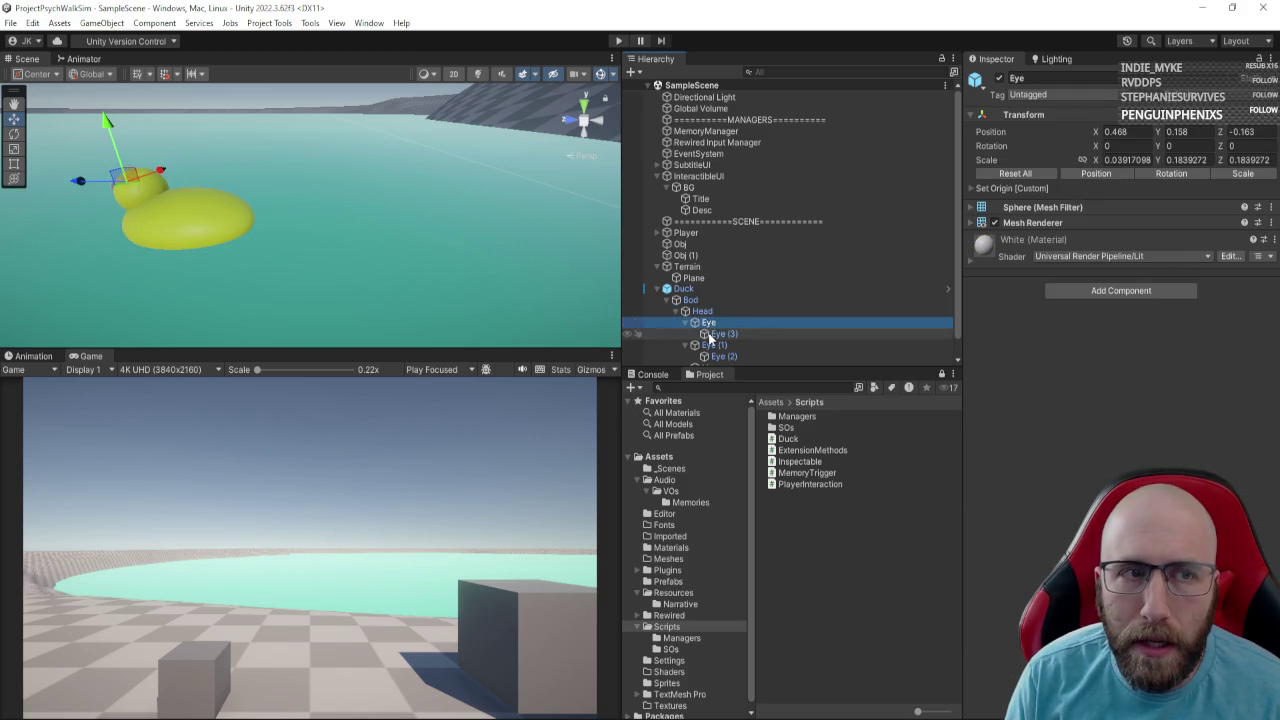
pyautogui.scroll(-1, 716, 338)
pyautogui.click(720, 337)
pyautogui.click(710, 359)
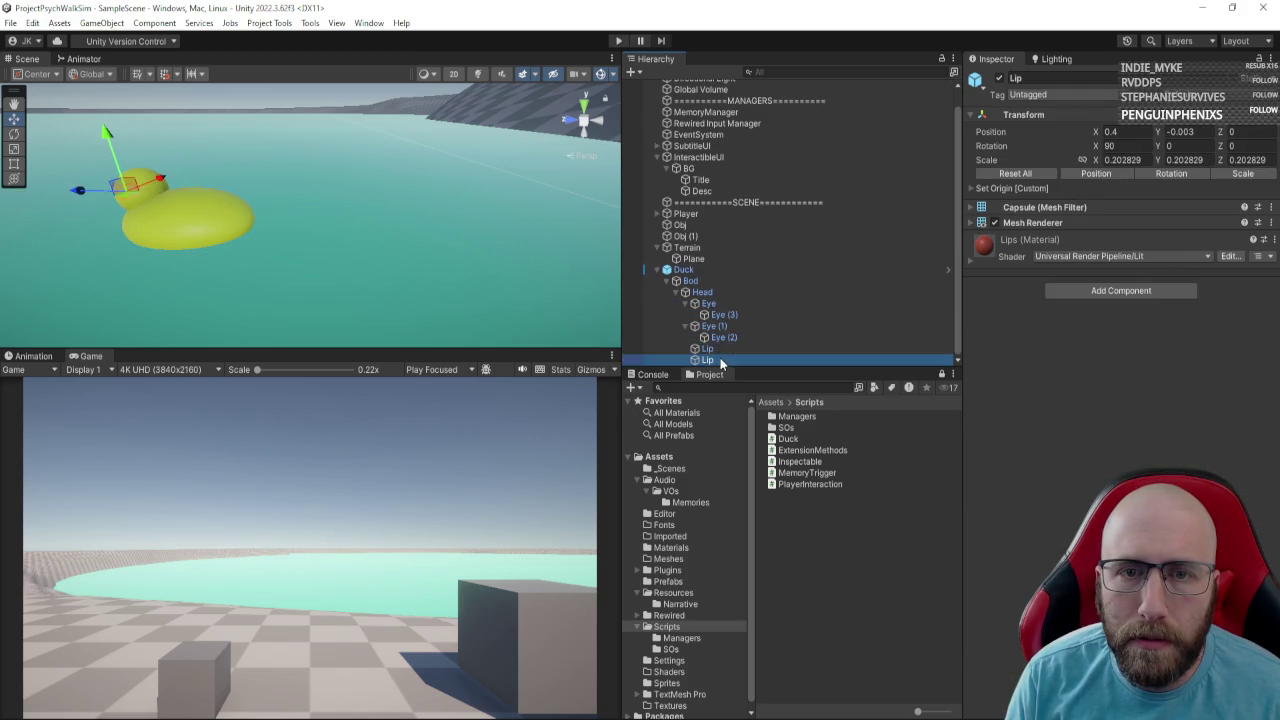
pyautogui.click(708, 283)
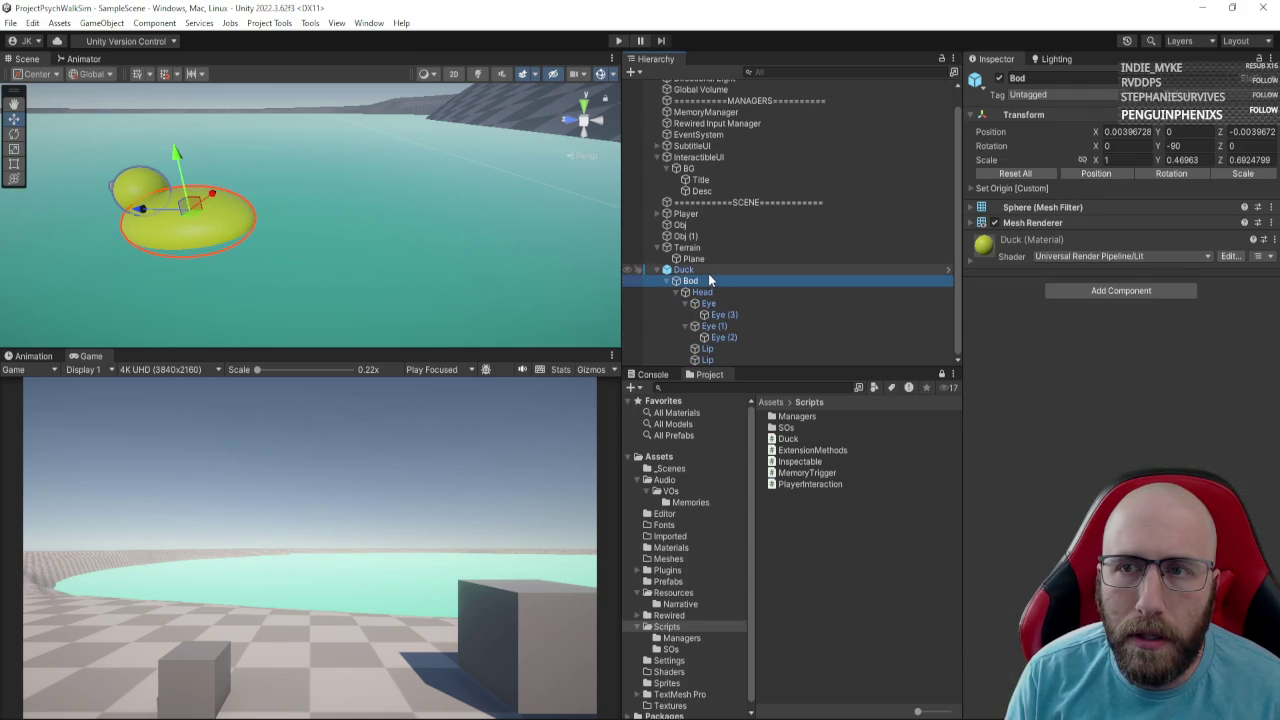
pyautogui.press('Up')
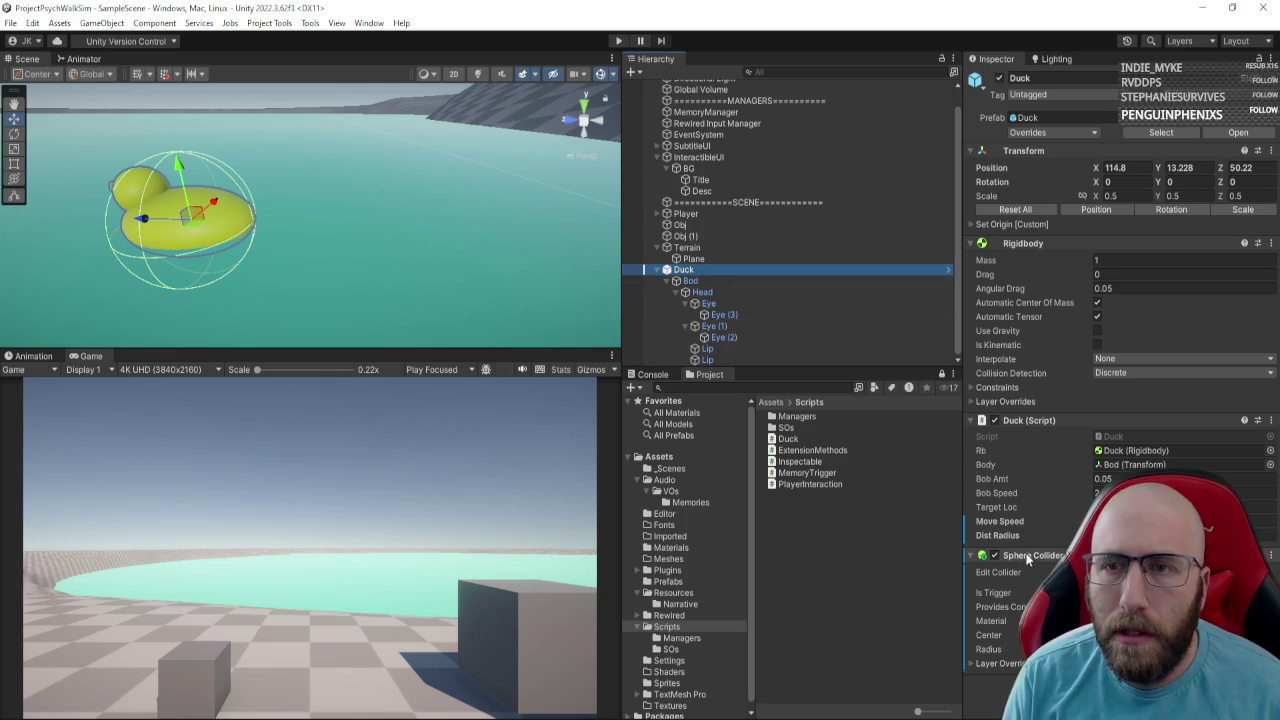
# Apply all overrides to the Duck prefab and collapse its children in the Hierarchy.
pyautogui.click(1096, 134)
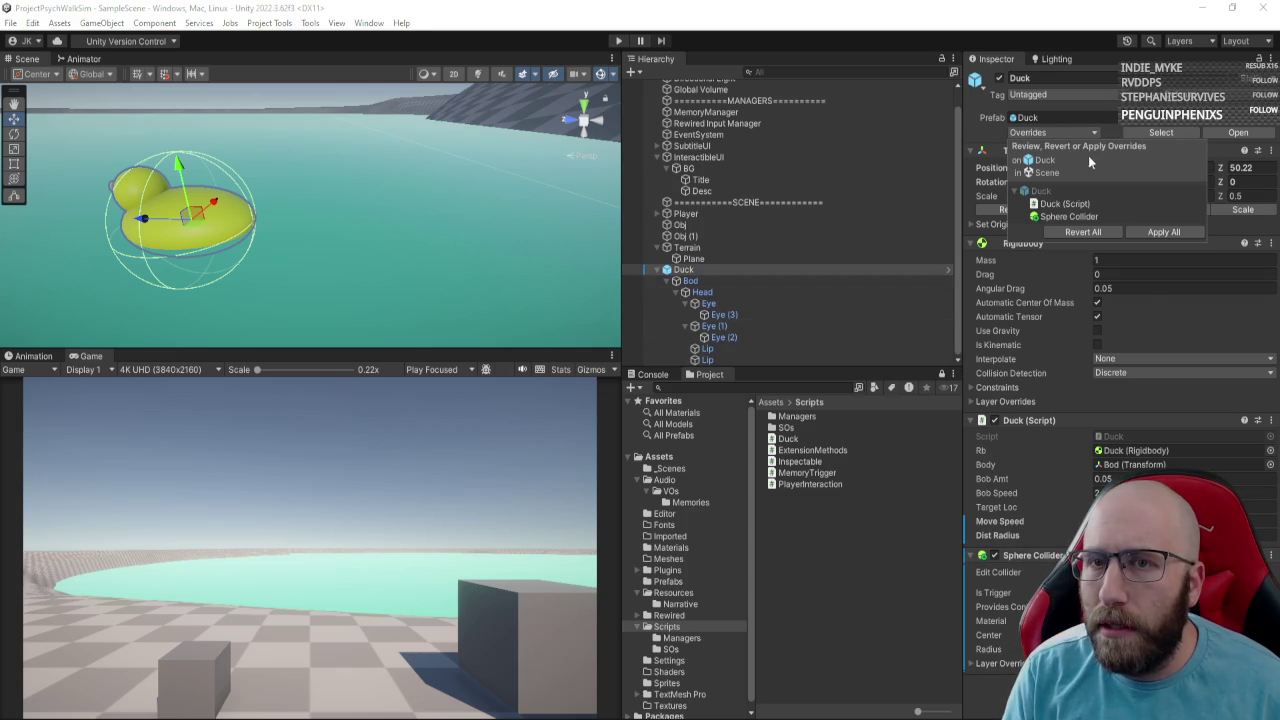
pyautogui.click(1160, 232)
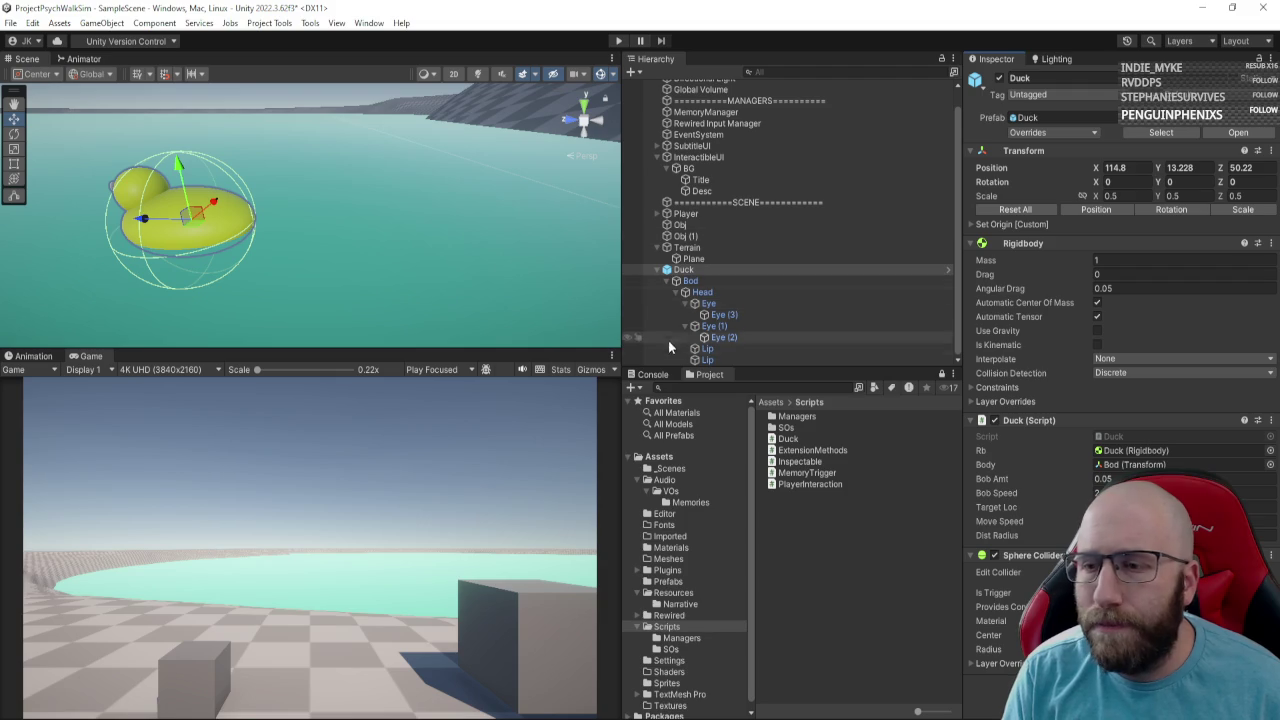
pyautogui.click(656, 270)
# Duplicate the Duck into copies Duck (1) through Duck (8) and start Play mode.
pyautogui.hotkey('ctrl', 'd')
pyautogui.hotkey('ctrl', 'd')
pyautogui.hotkey('ctrl', 'd')
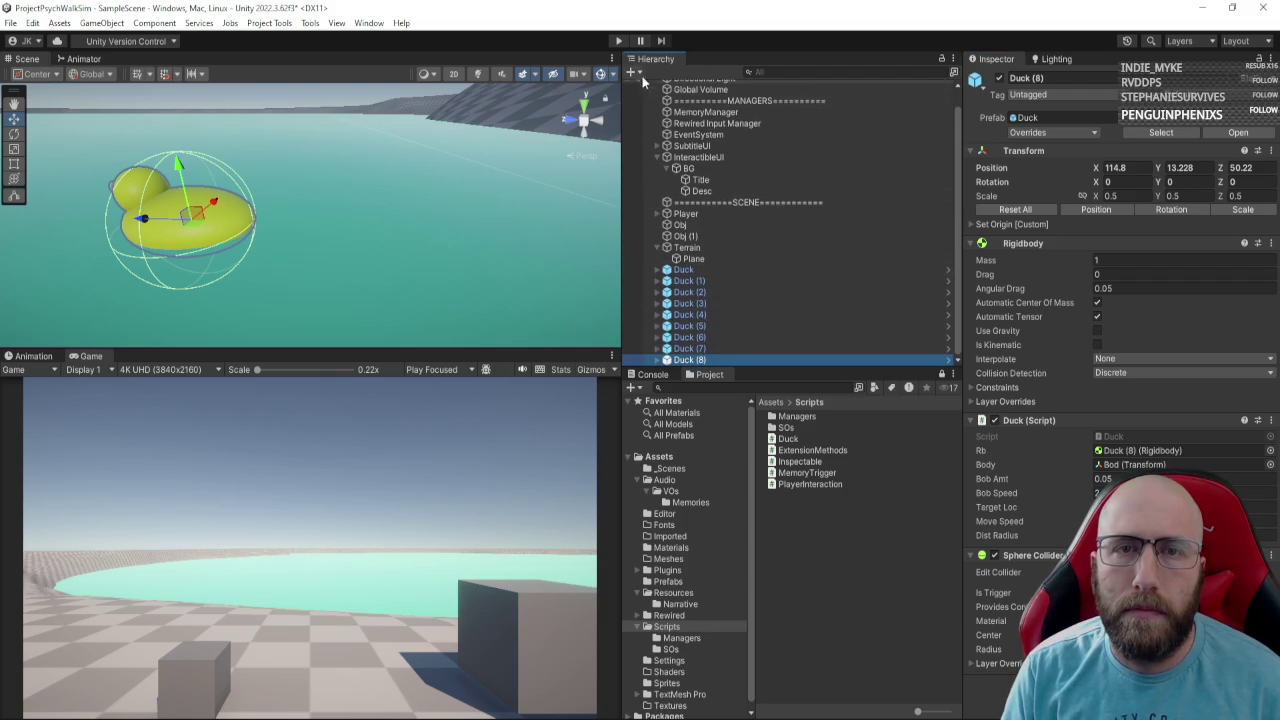
pyautogui.click(618, 40)
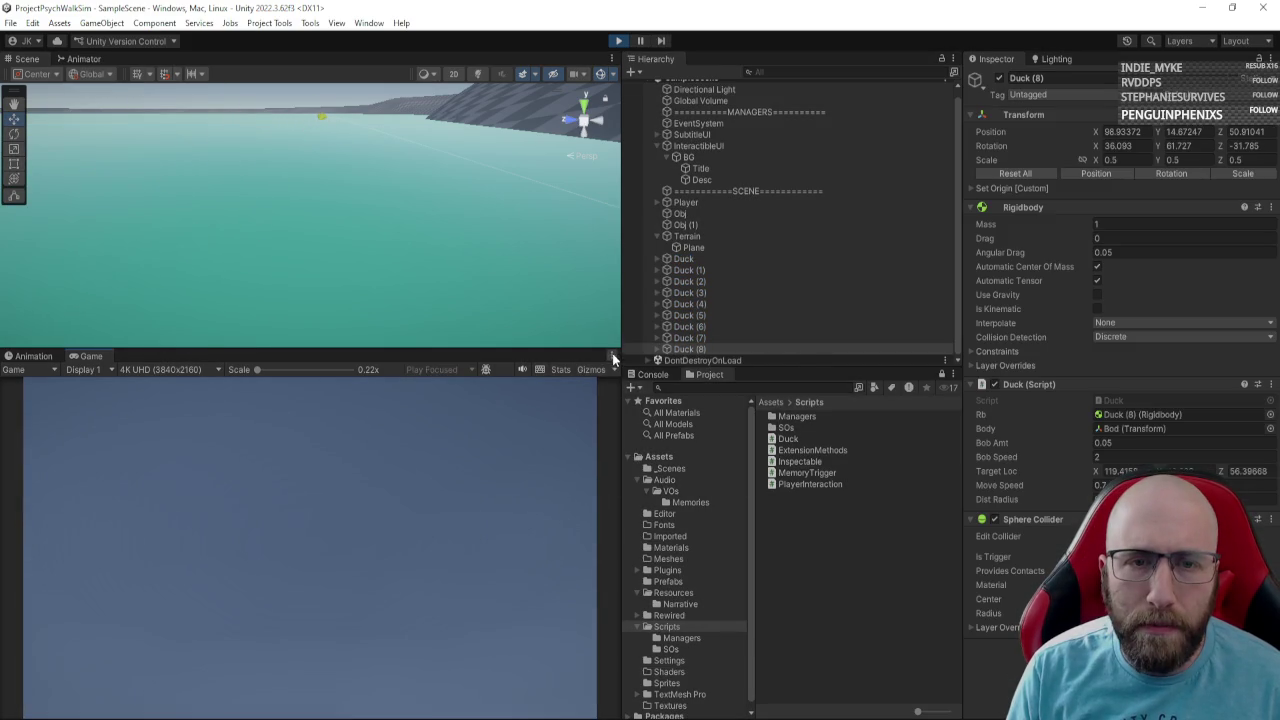
pyautogui.click(612, 355)
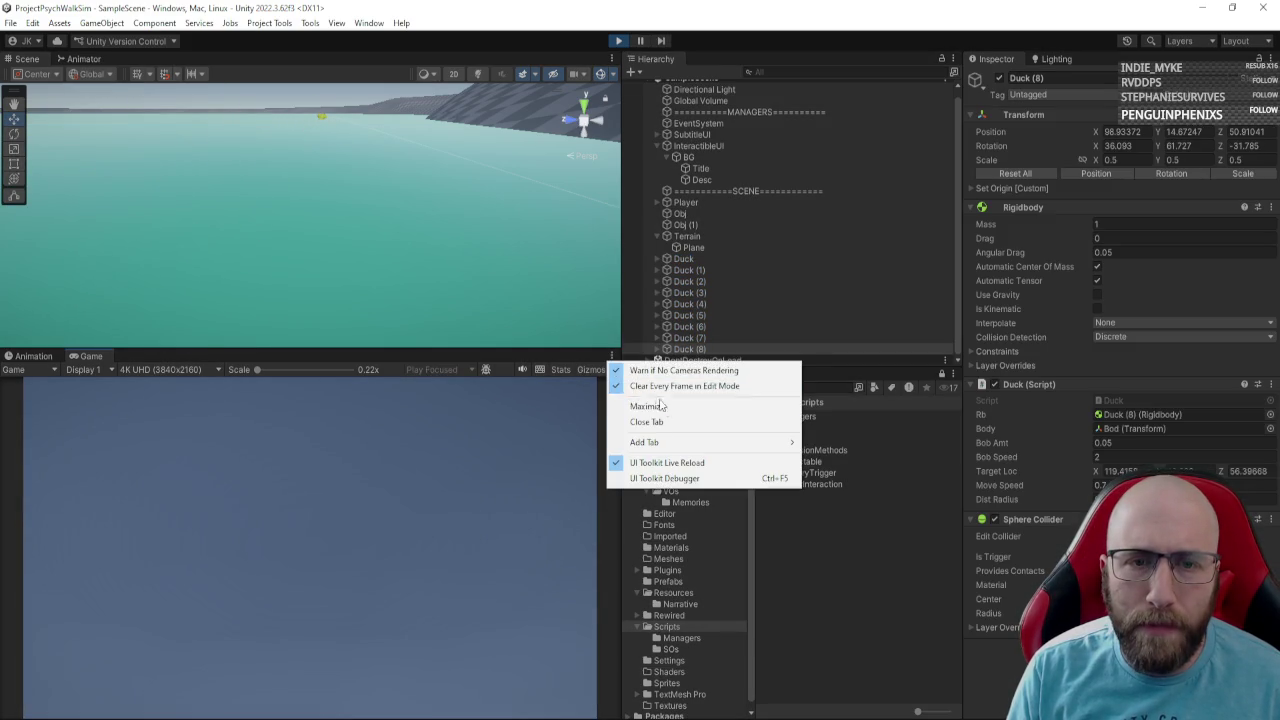
# Maximize the Game view and walk past the cube toward the lake.
pyautogui.click(660, 405)
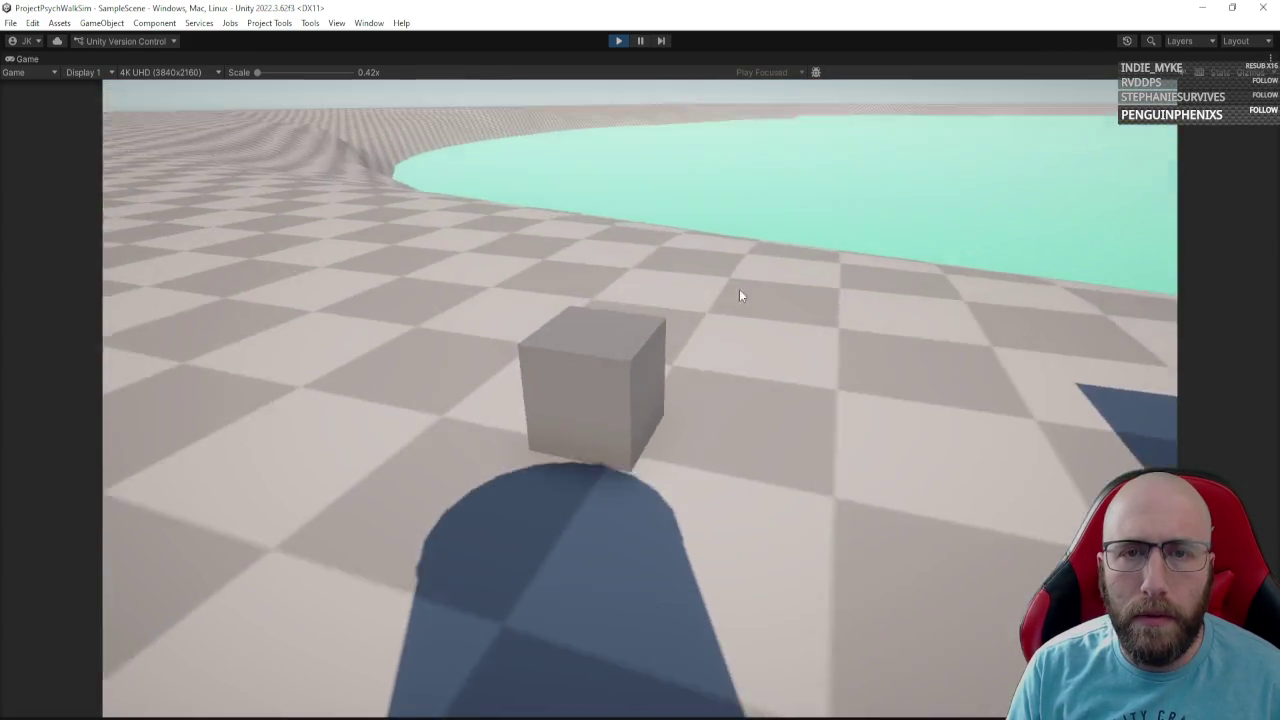
pyautogui.press('w')
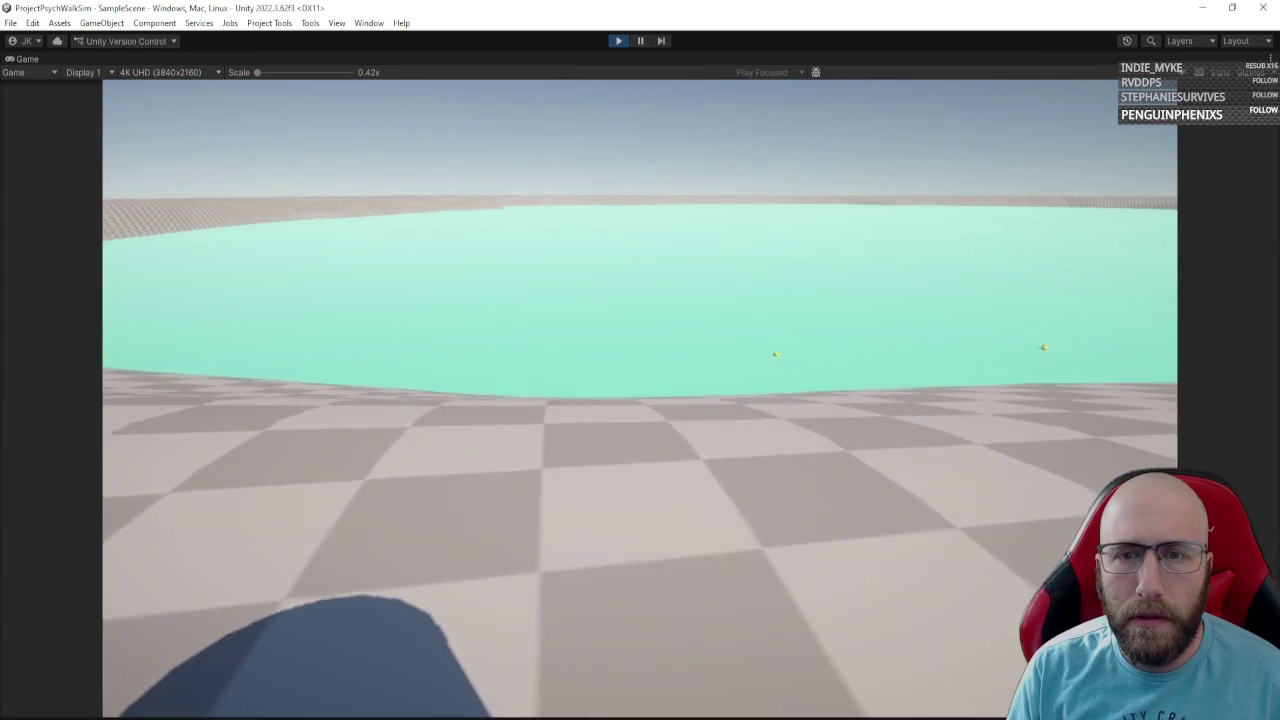
pyautogui.press('w')
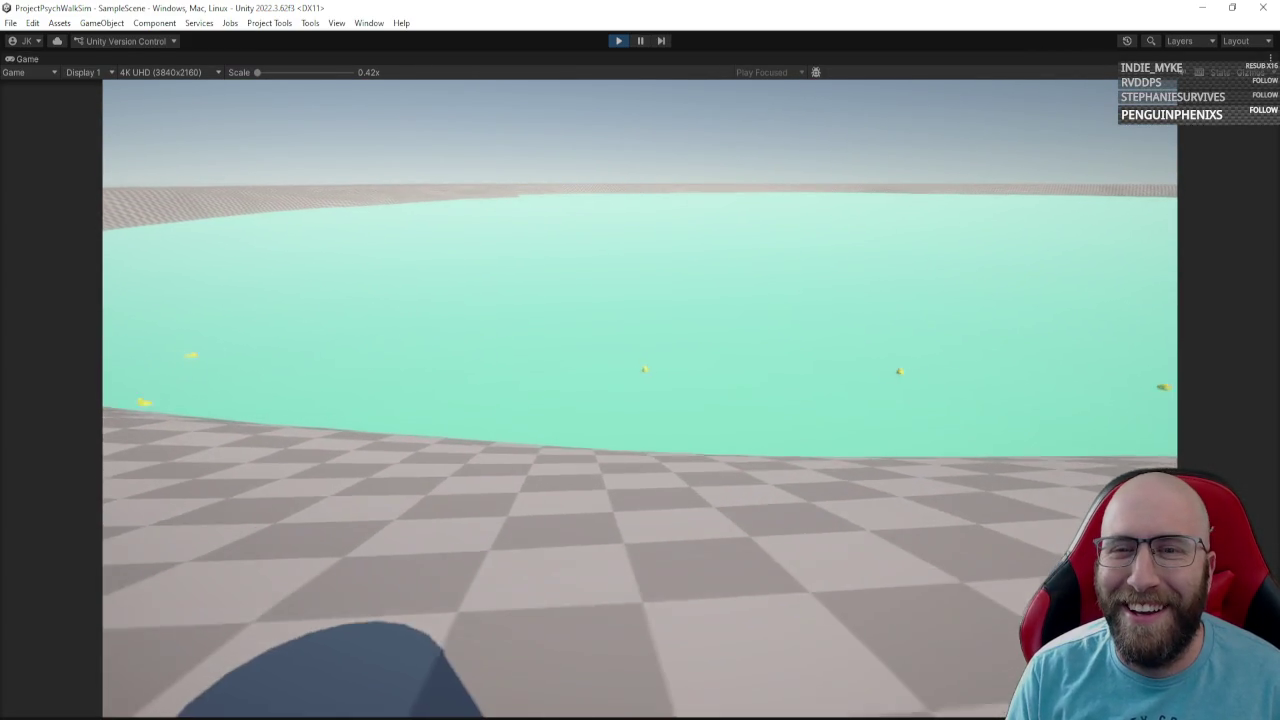
pyautogui.press('w')
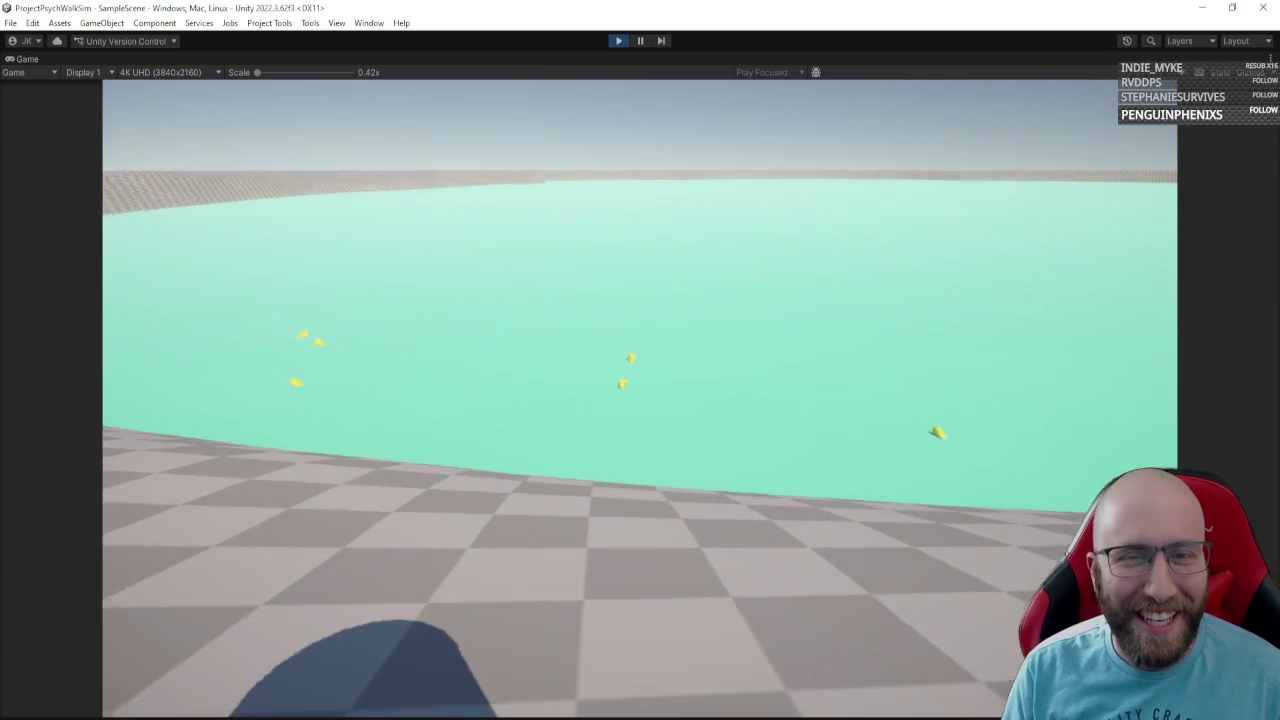
pyautogui.press('w')
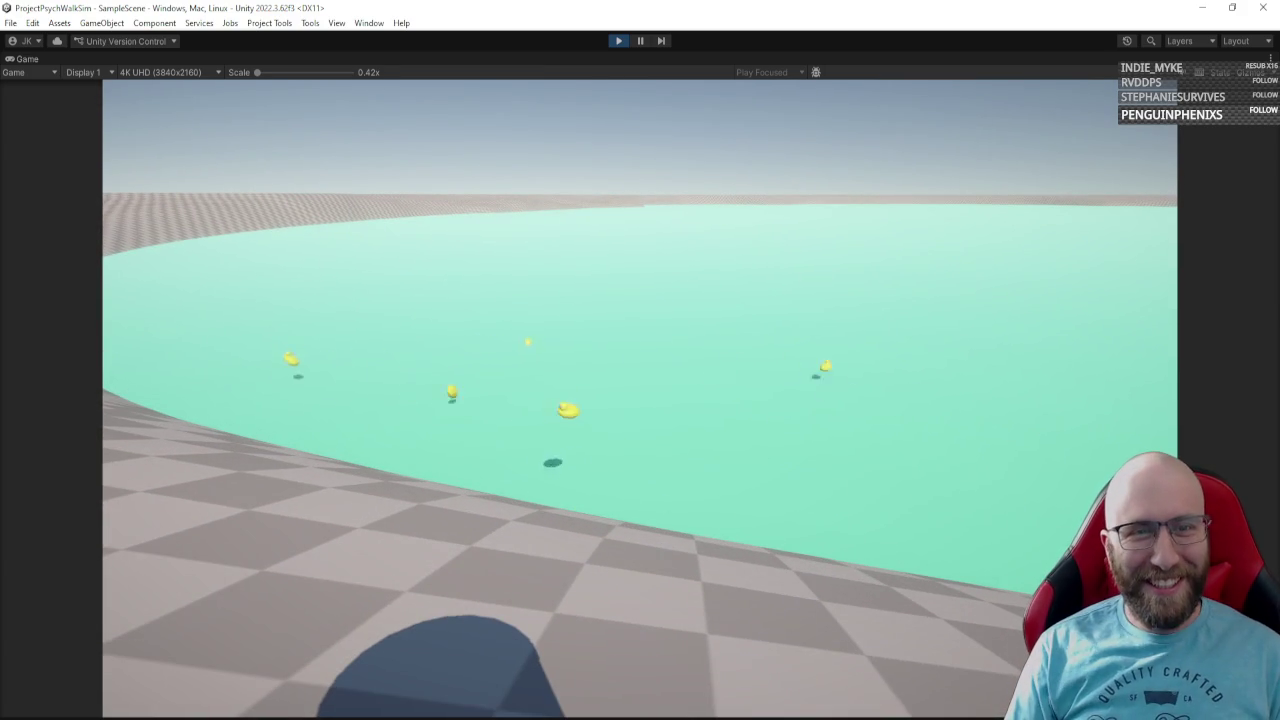
pyautogui.press('w')
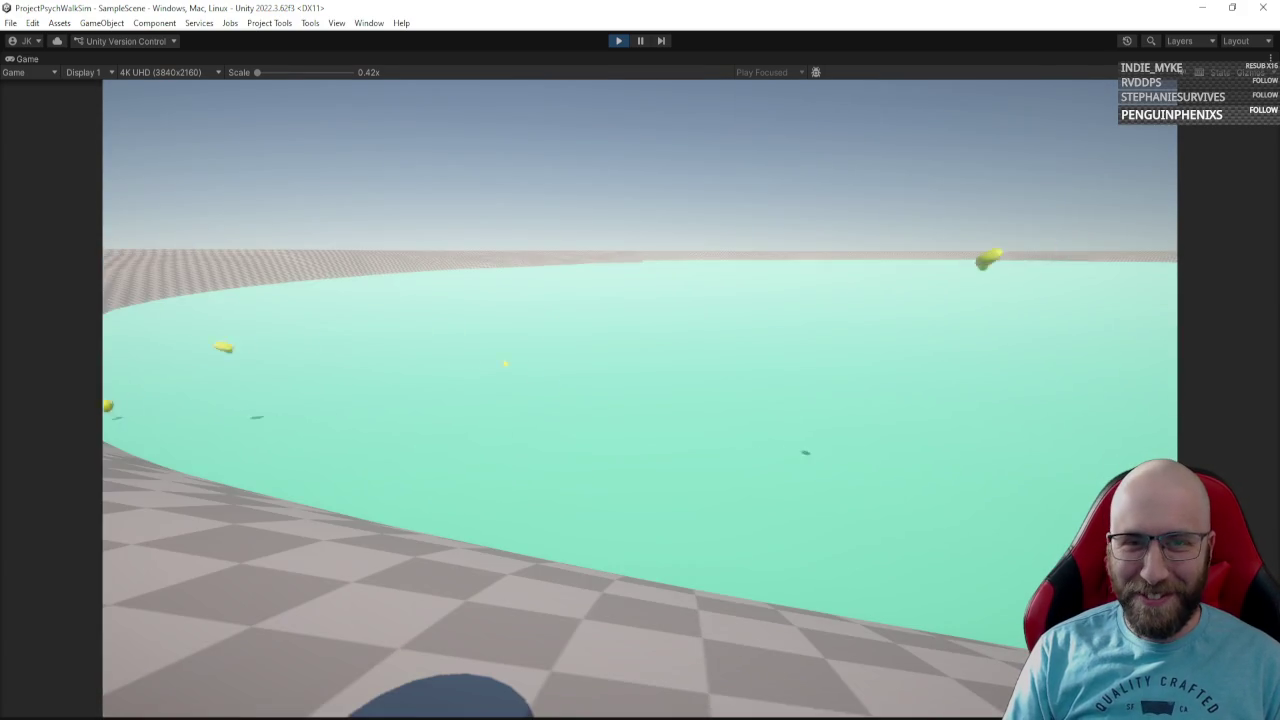
pyautogui.press('w')
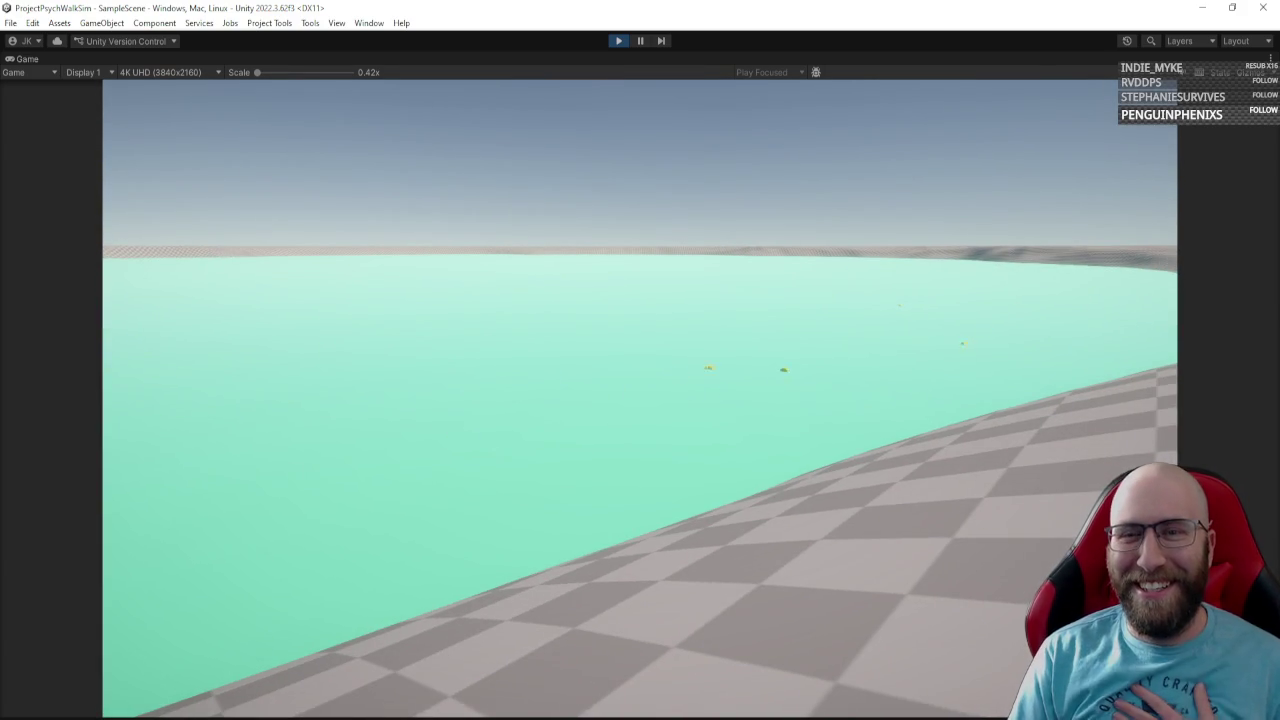
pyautogui.press('w')
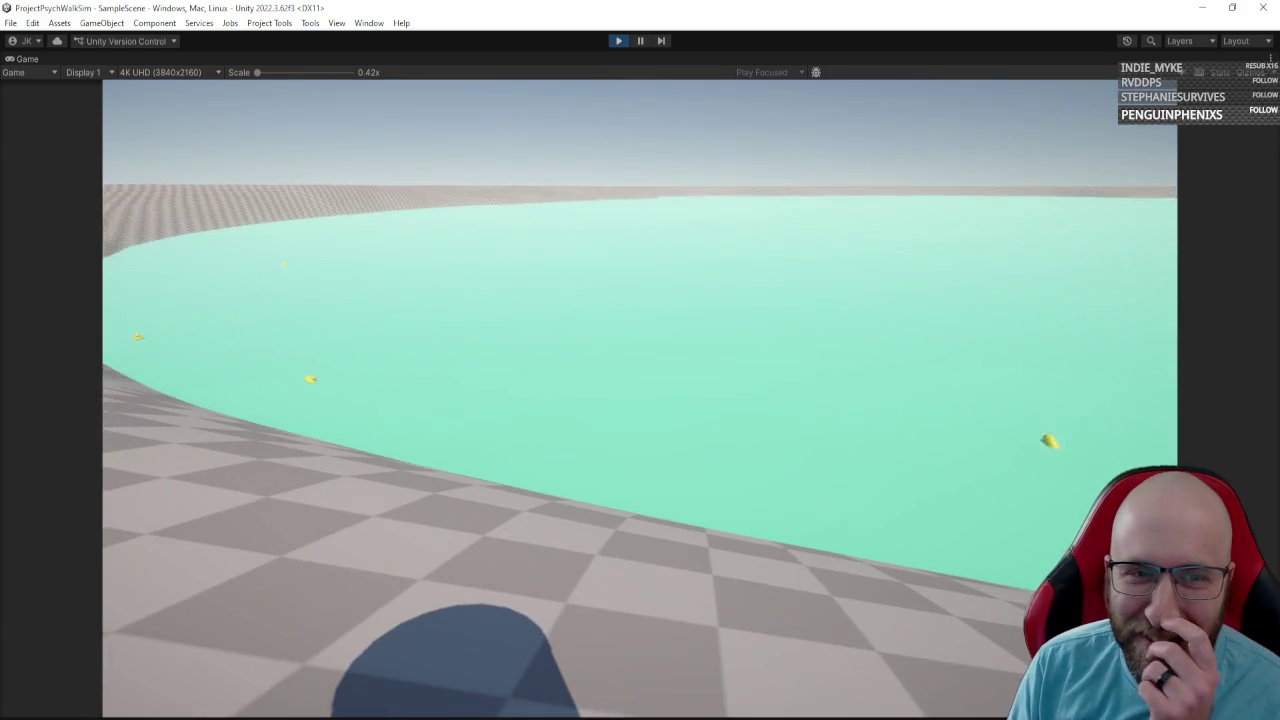
# Walk along the shore, turning to watch the ducks floating on the pond.
pyautogui.press('w')
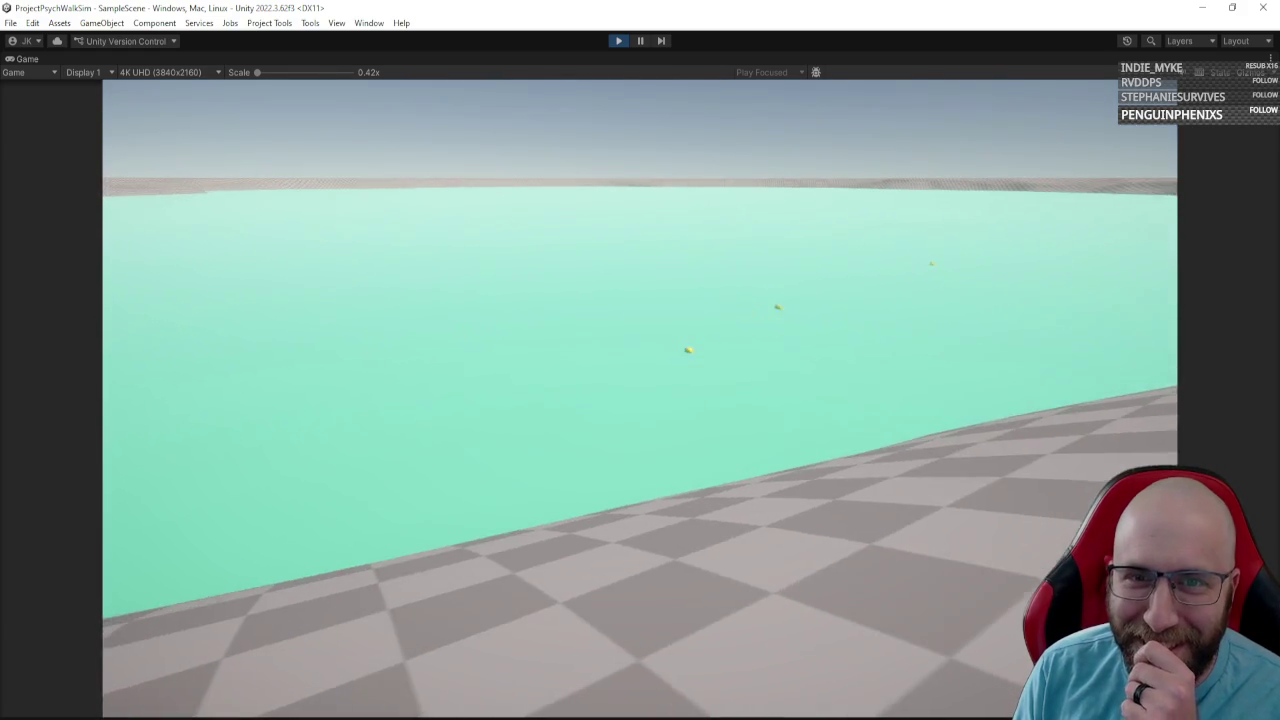
pyautogui.press('a')
pyautogui.press('w')
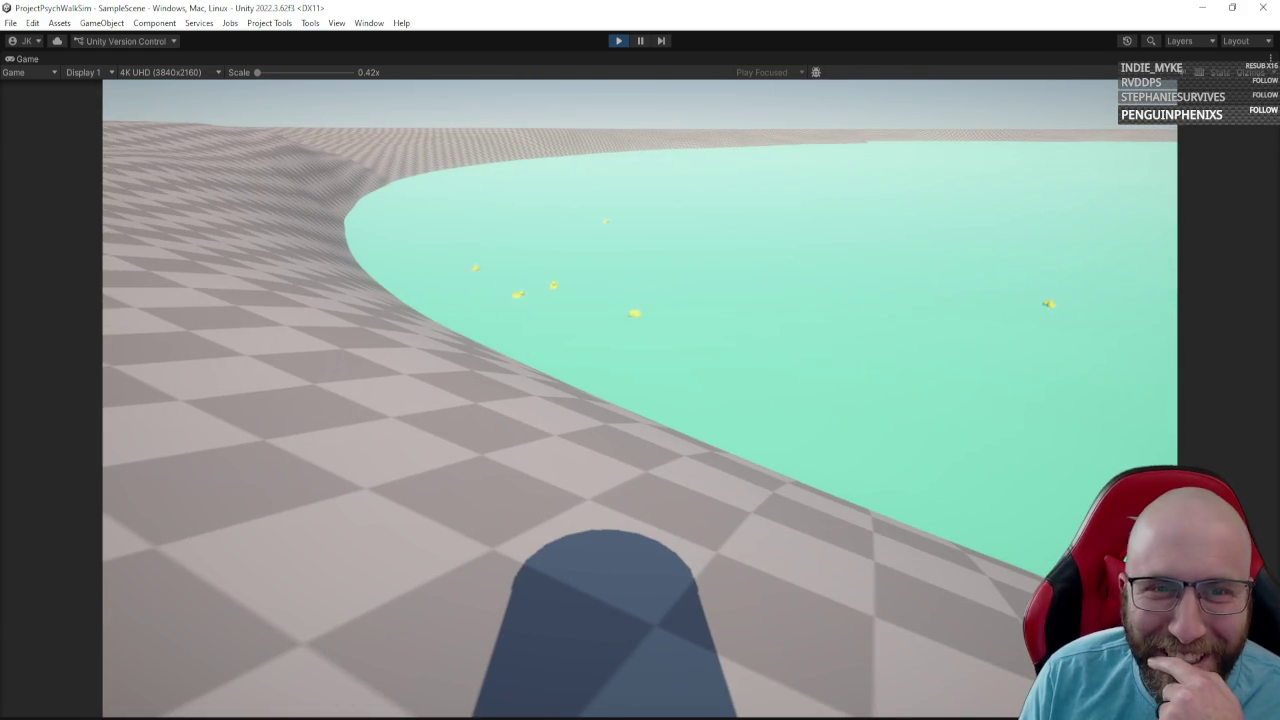
pyautogui.press('w')
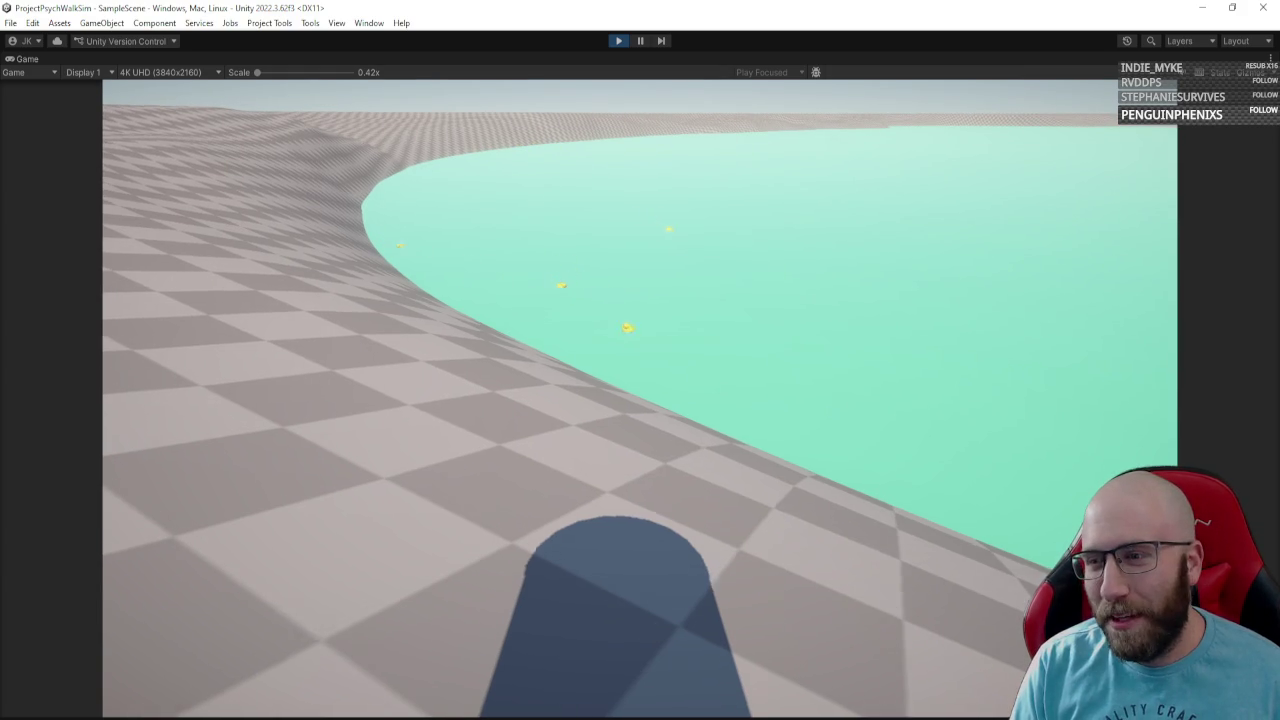
pyautogui.press('w')
pyautogui.press('w')
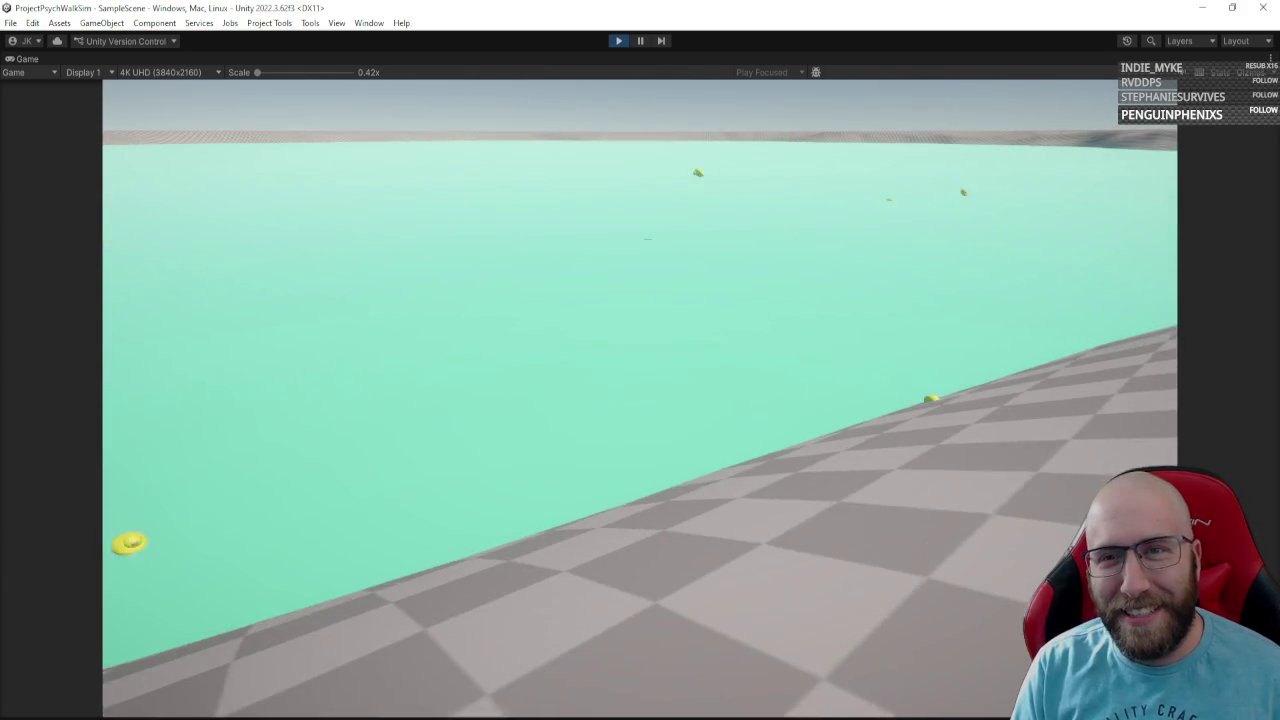
pyautogui.press('w')
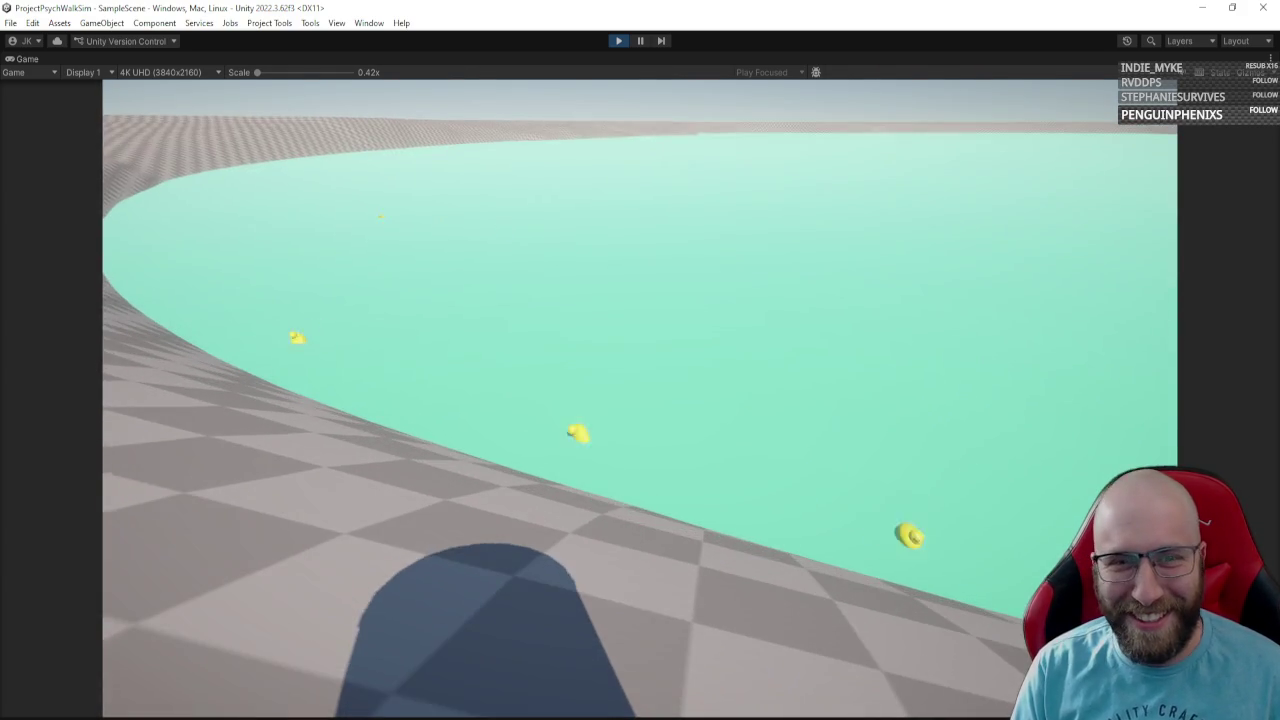
pyautogui.press('w')
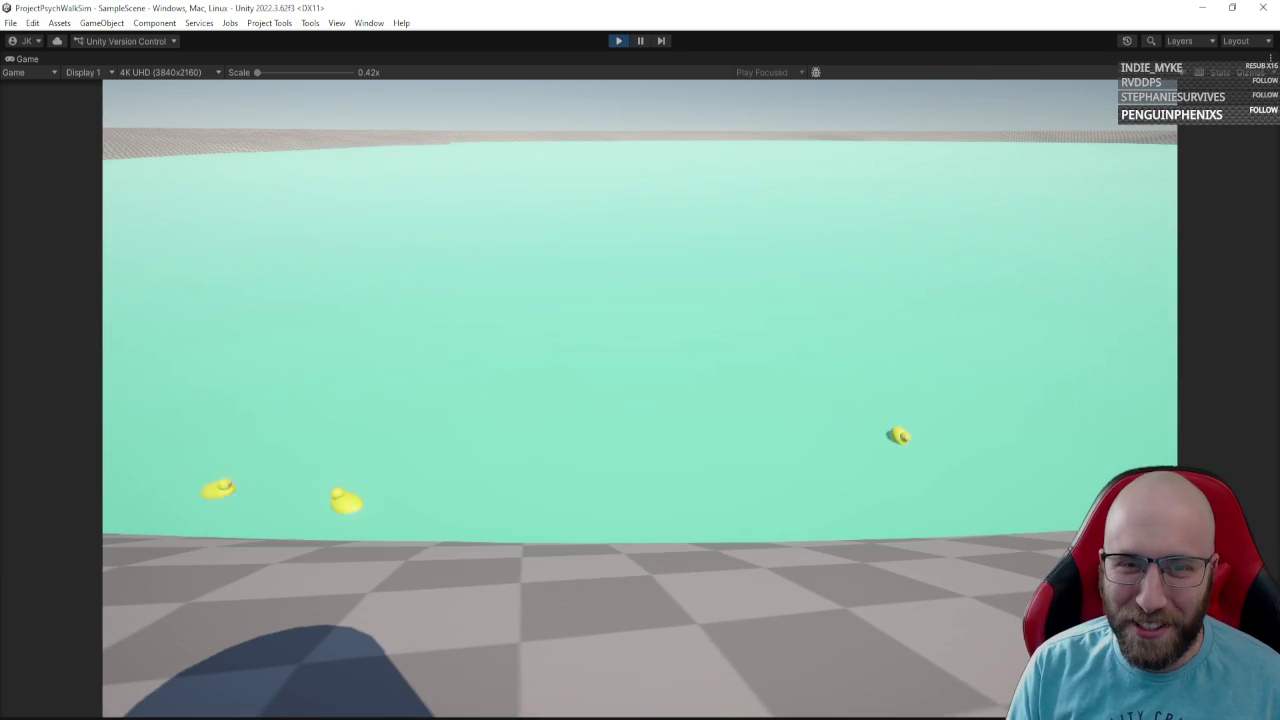
pyautogui.press('w')
pyautogui.press('w')
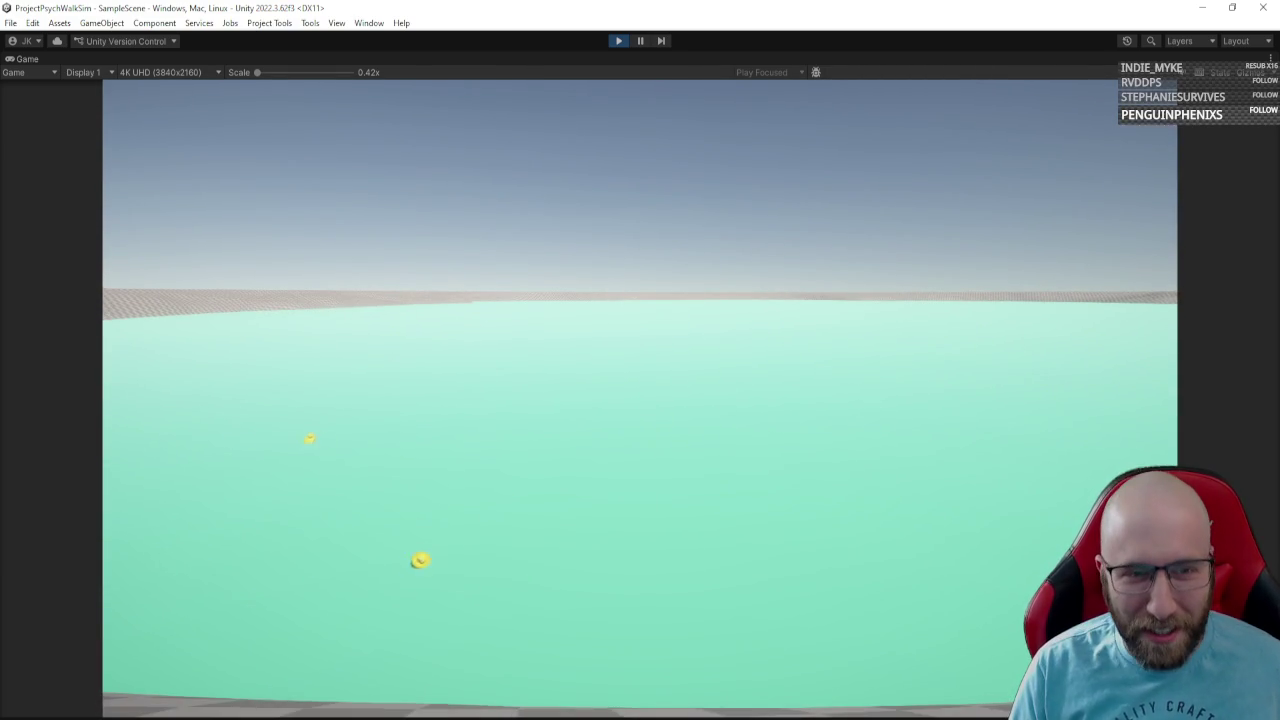
# Walk along the lake edge, turning between the shore and the floating ducks.
pyautogui.press('w')
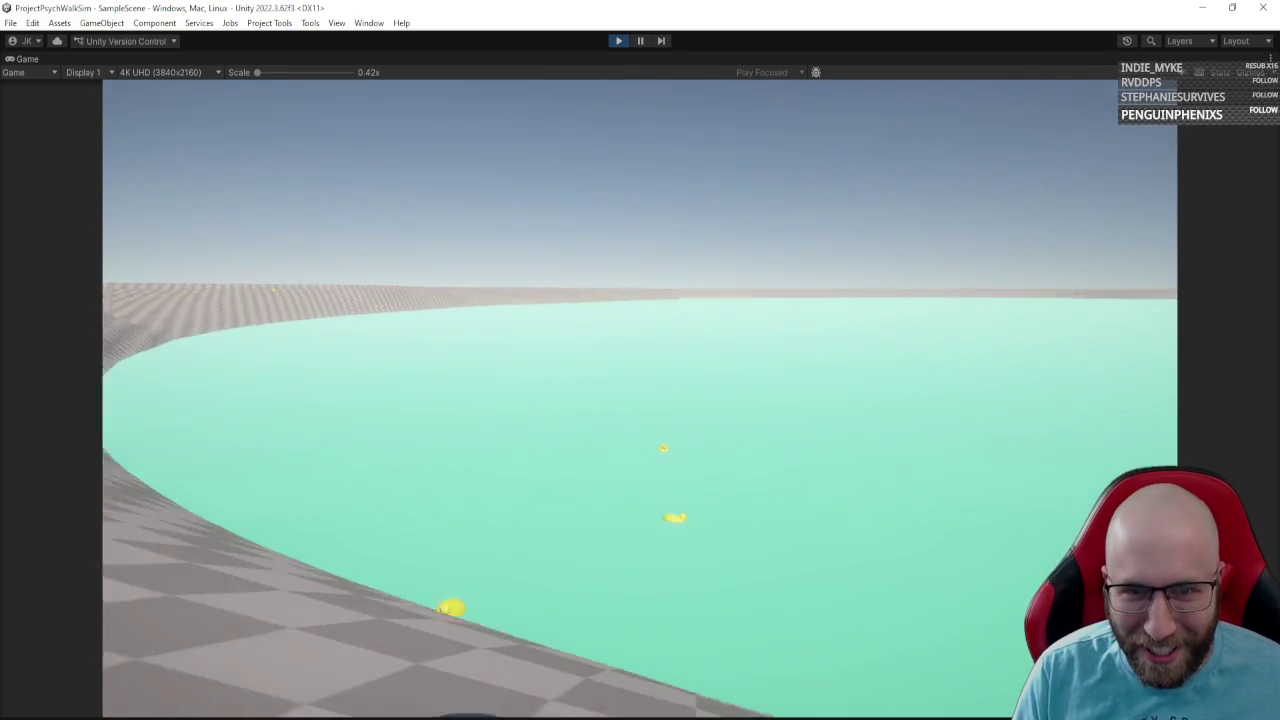
pyautogui.press('w')
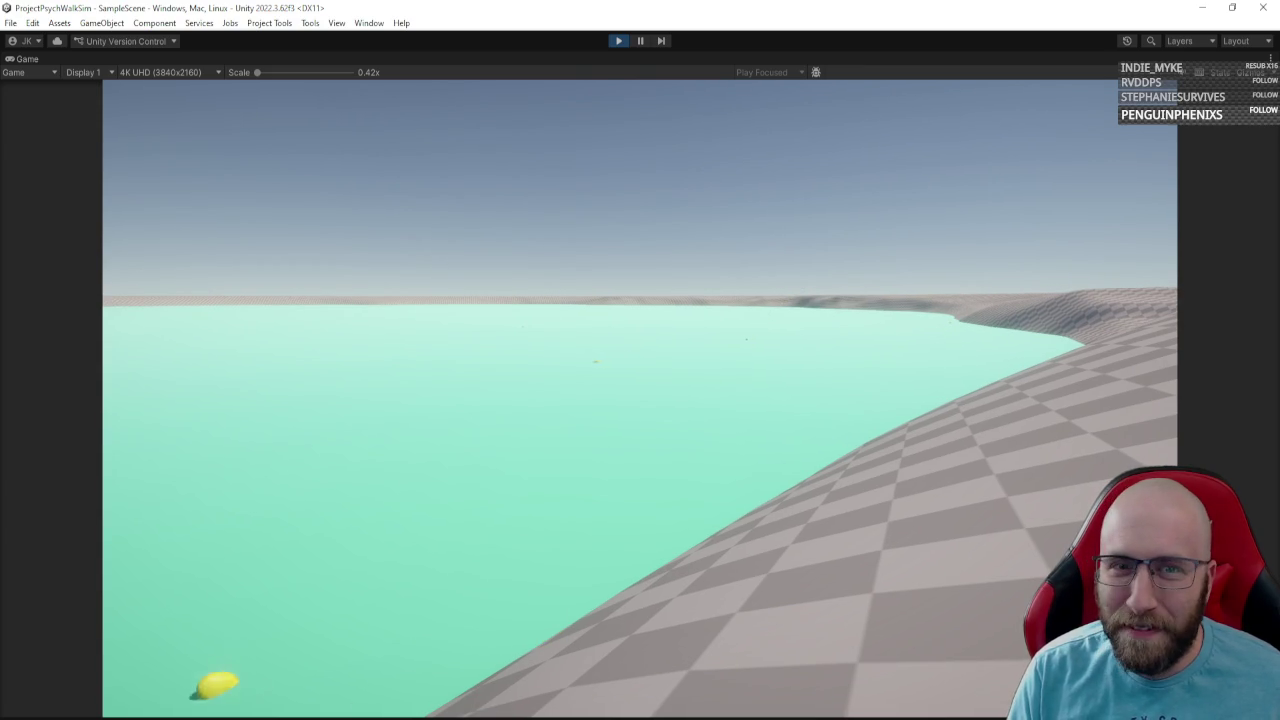
pyautogui.press('w')
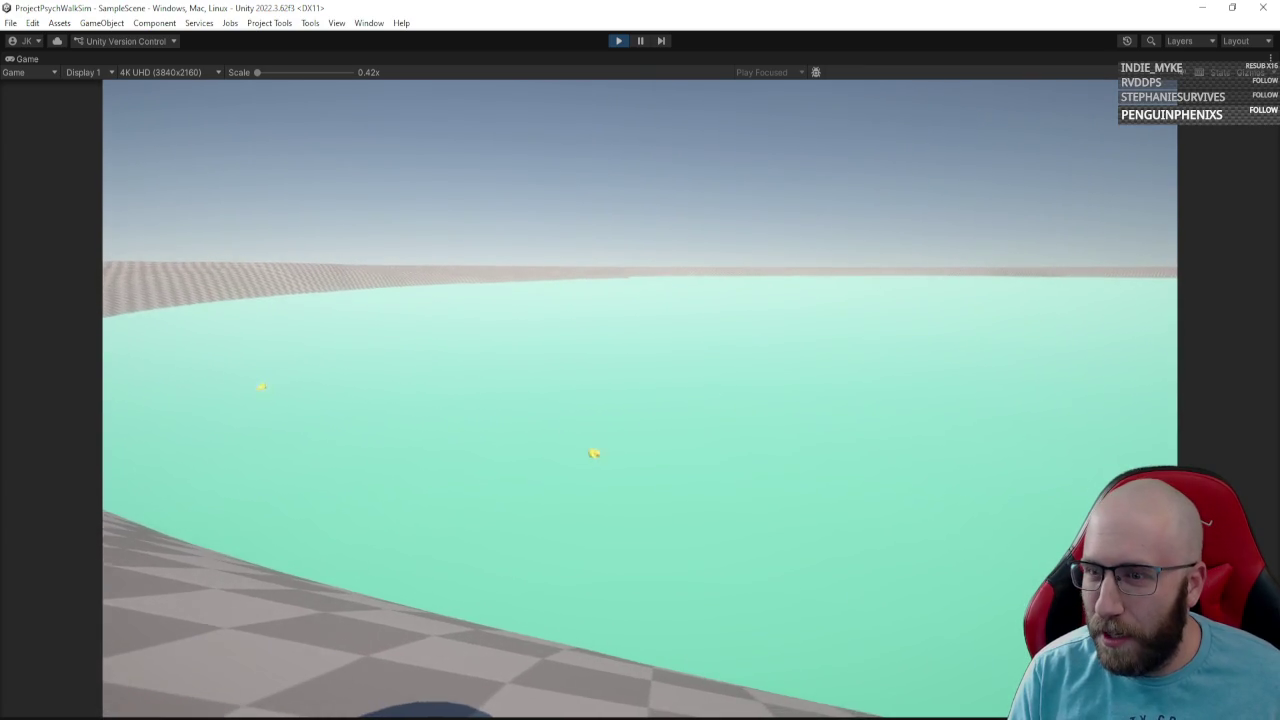
pyautogui.press('w')
pyautogui.press('w')
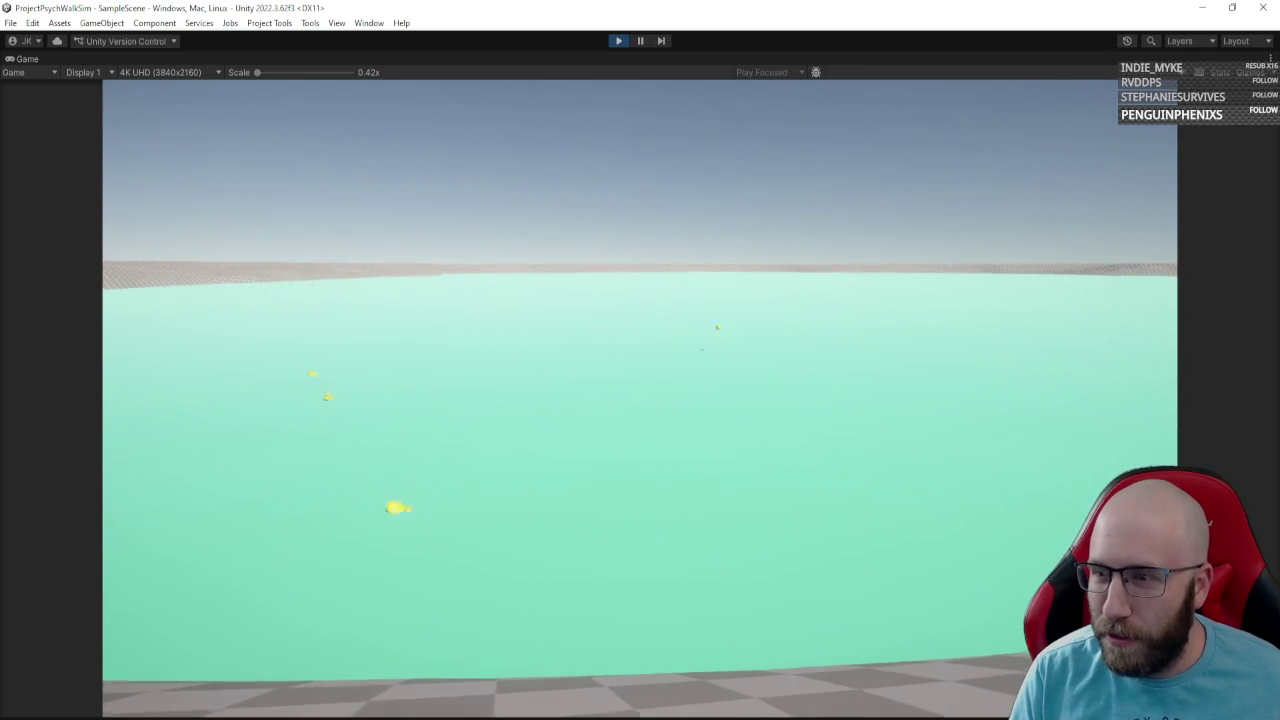
pyautogui.press('w')
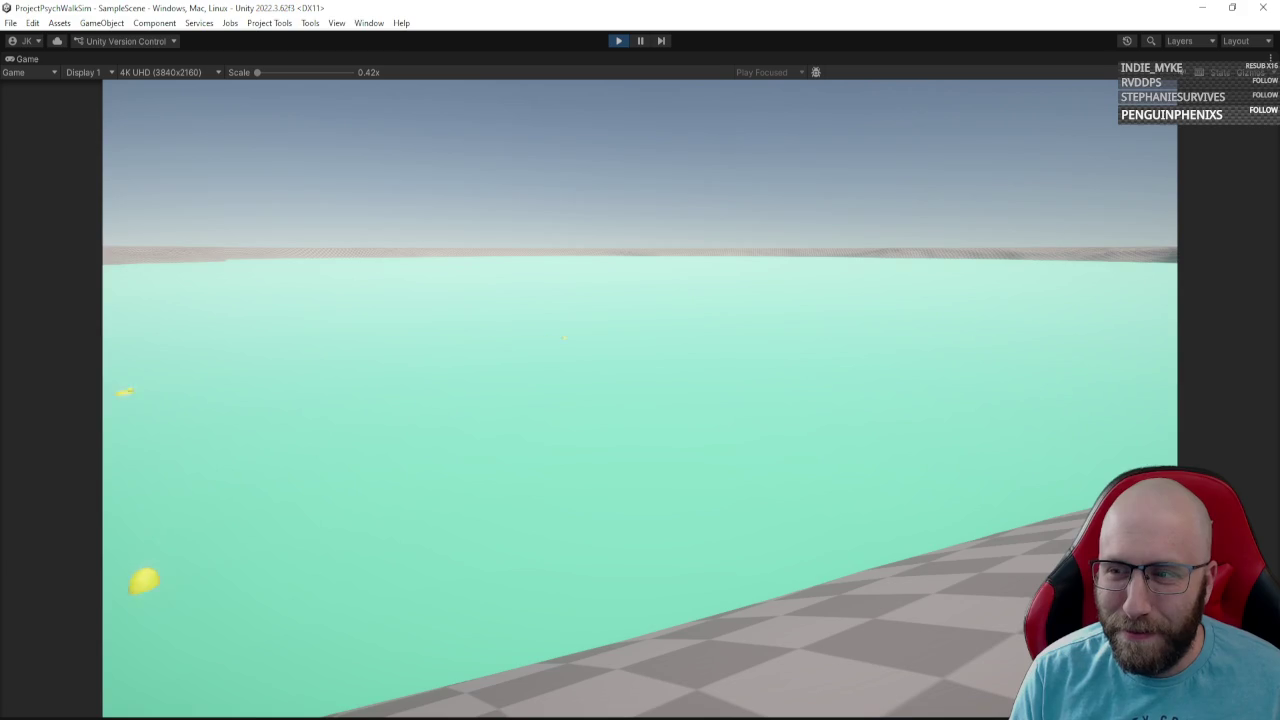
pyautogui.press('w')
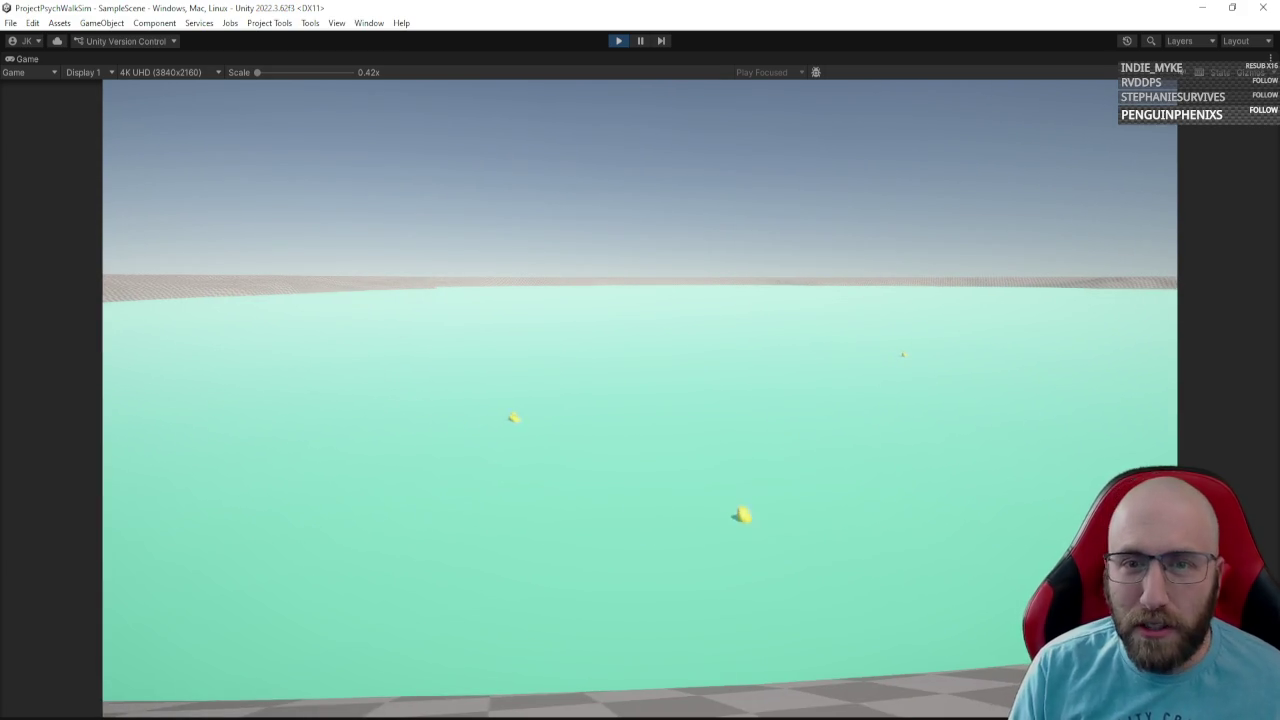
pyautogui.press('w')
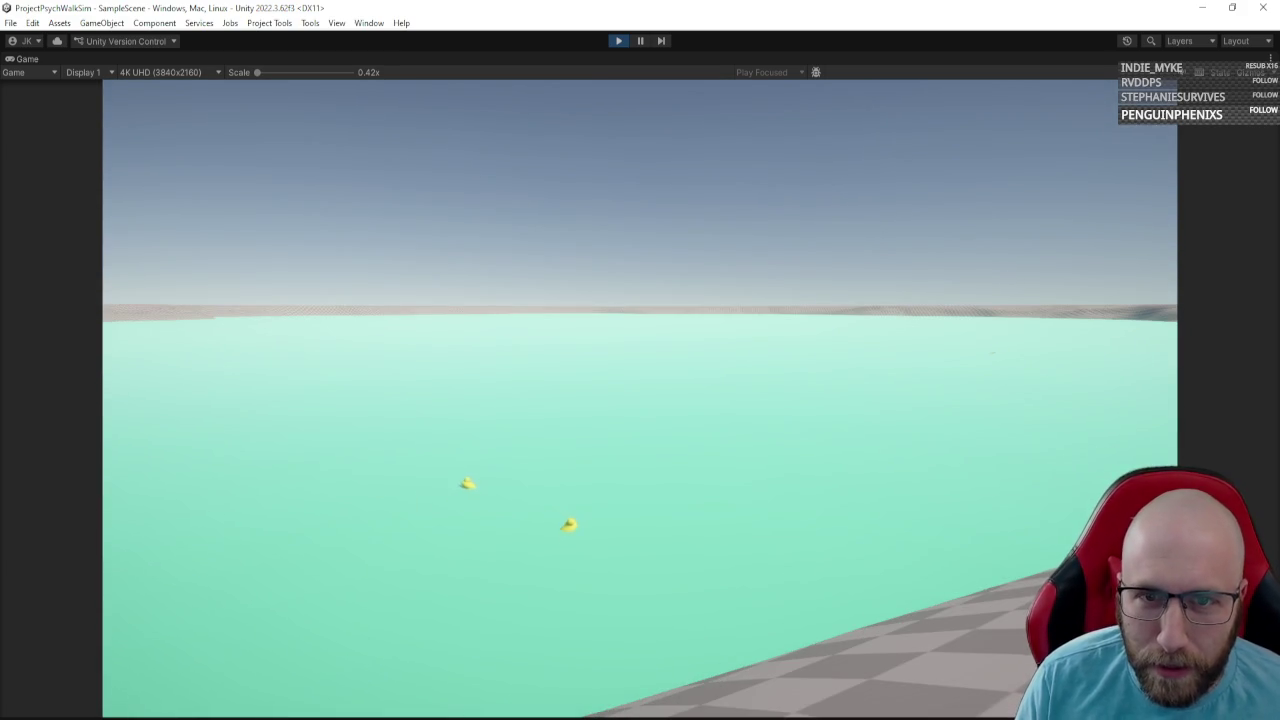
pyautogui.press('w')
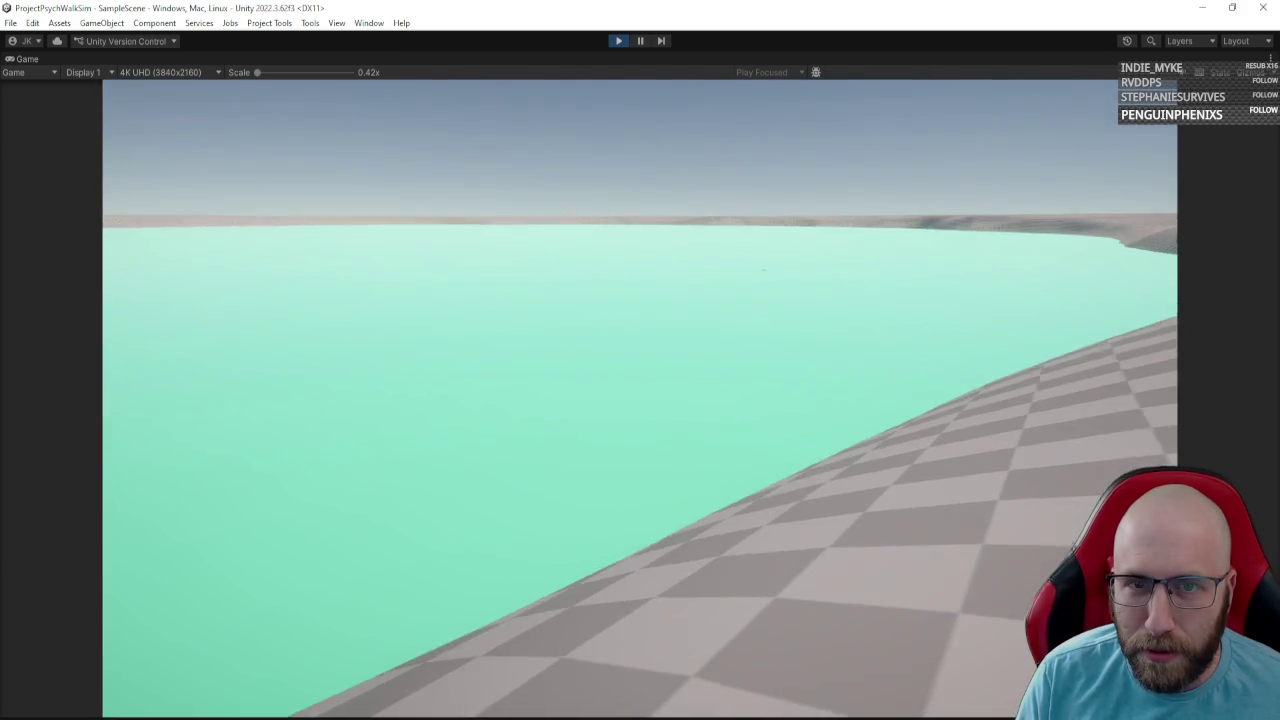
pyautogui.press('w')
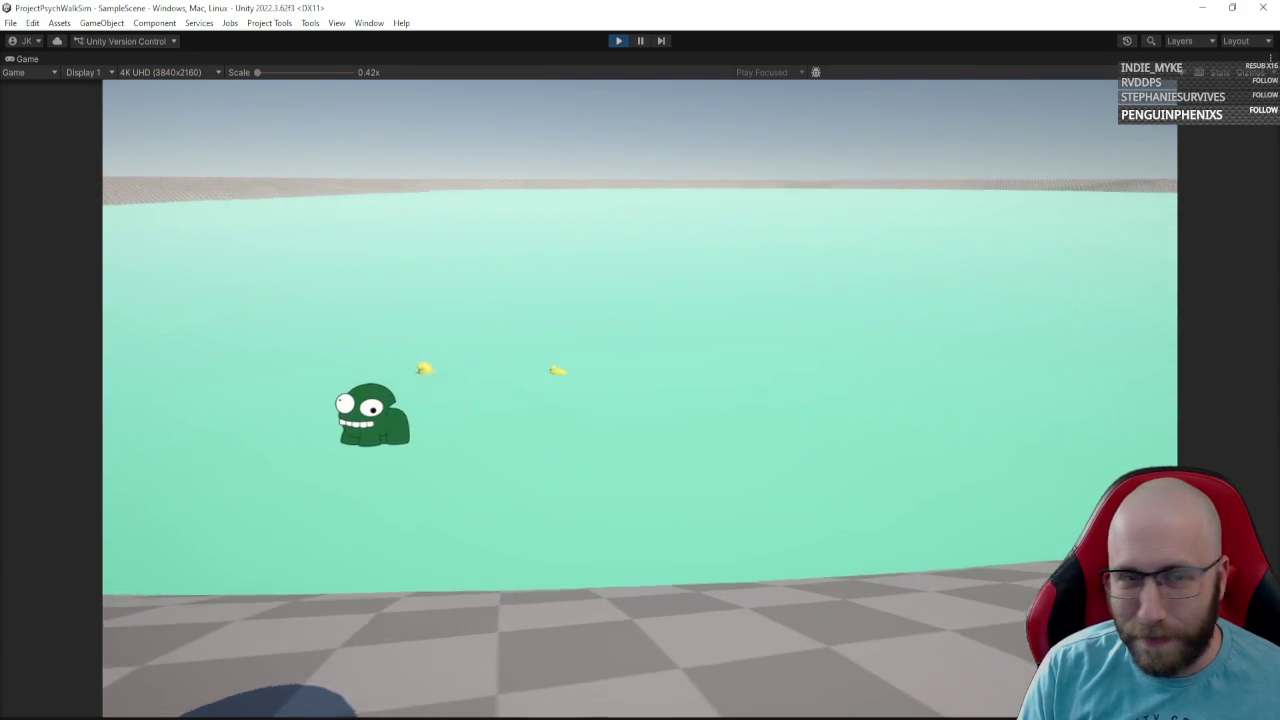
# Look left and right across the shore and open water, then stop Play mode.
pyautogui.press('a')
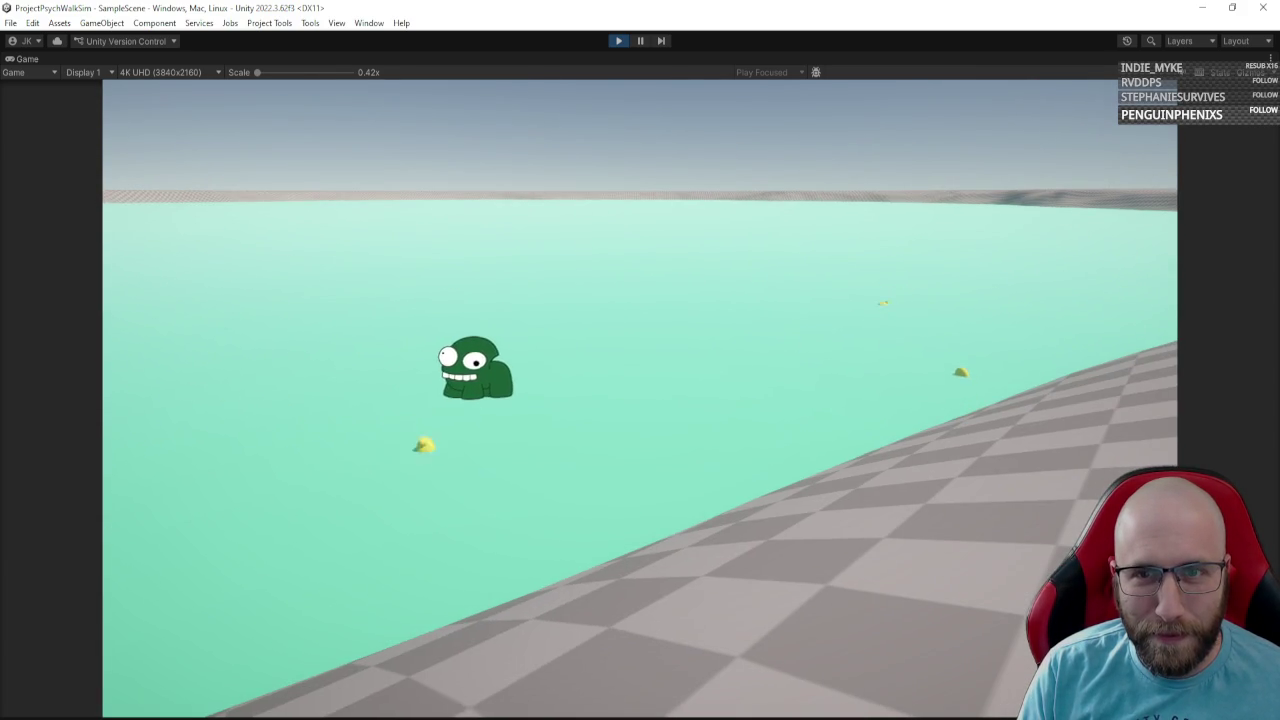
pyautogui.press('d')
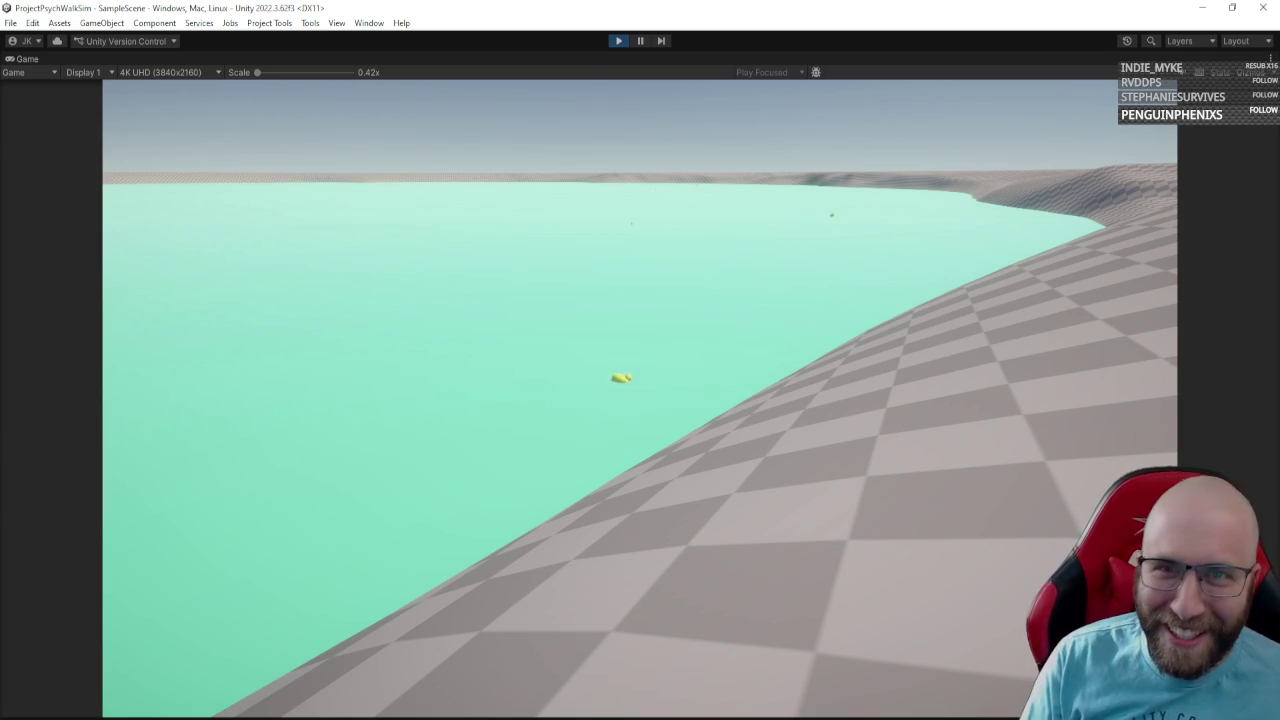
pyautogui.press('d')
pyautogui.press('a')
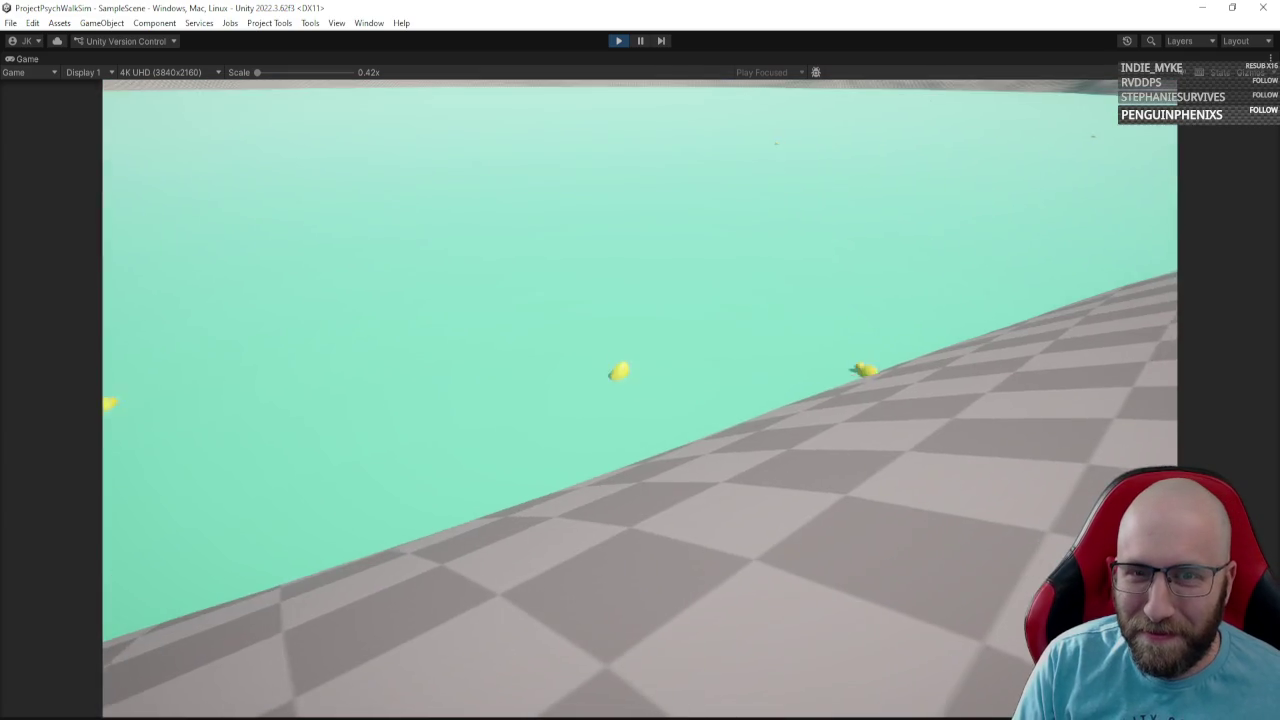
pyautogui.press('a')
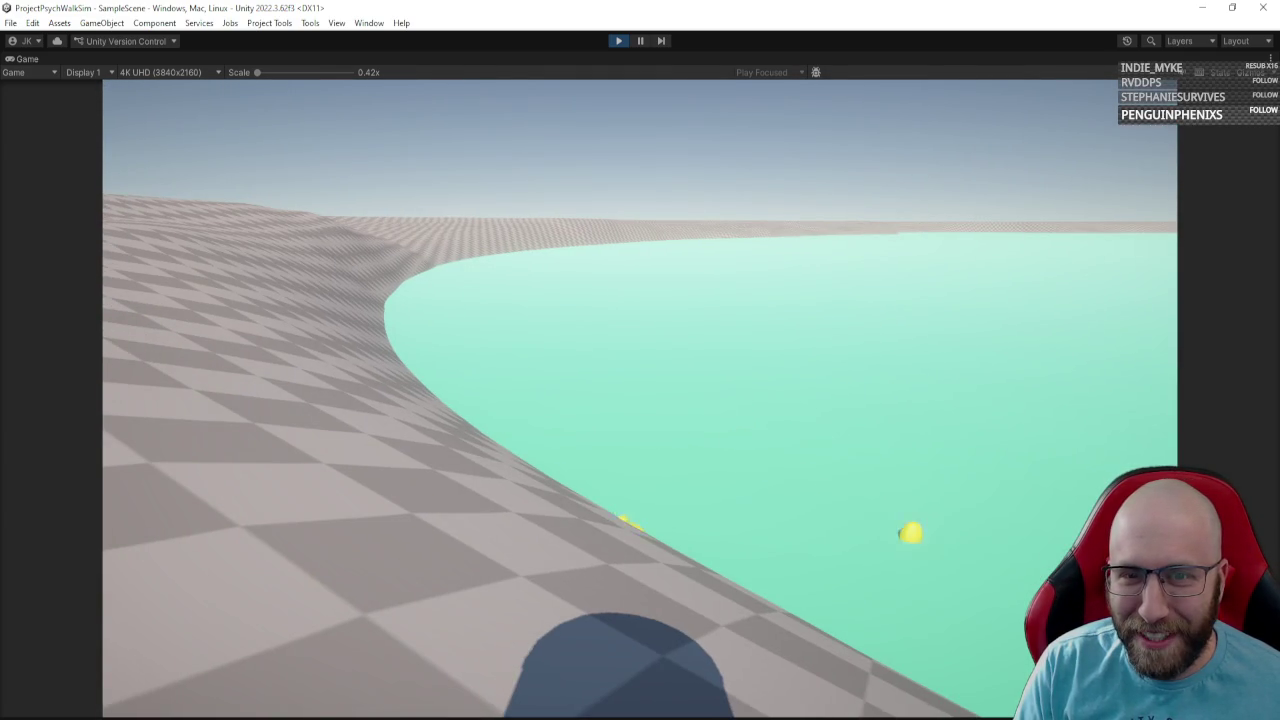
pyautogui.press('d')
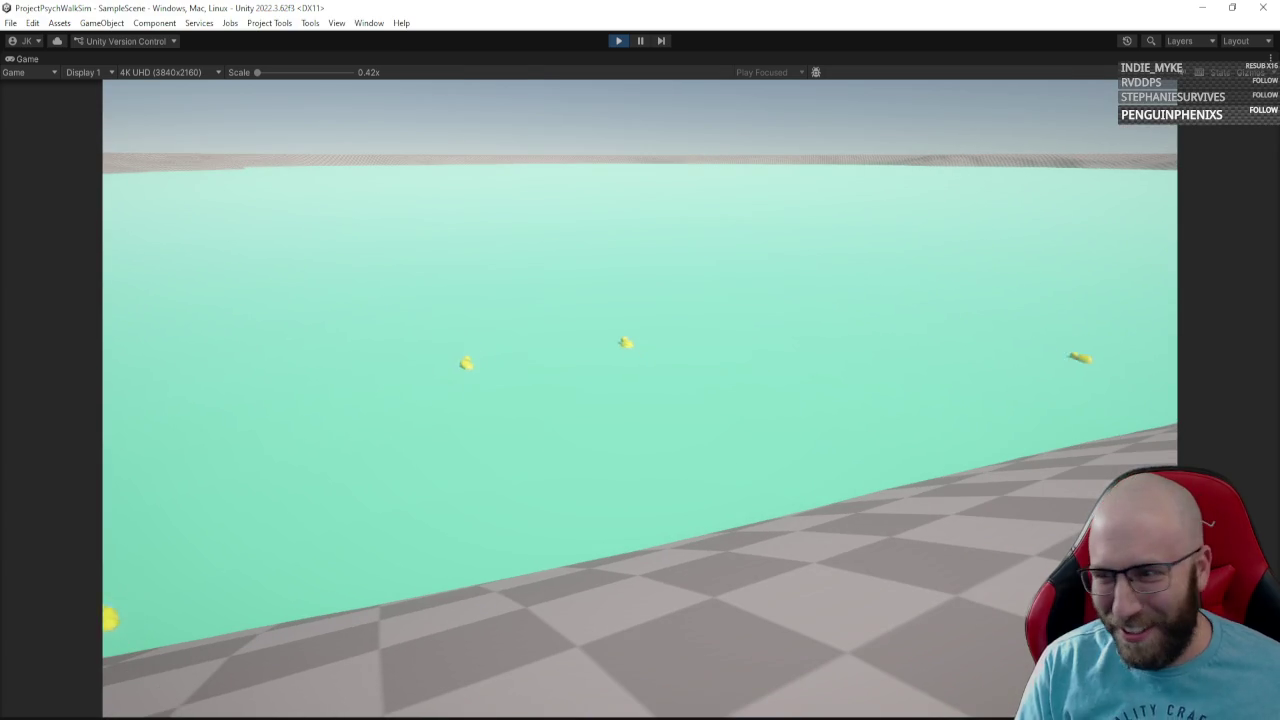
pyautogui.press('Escape')
pyautogui.click(618, 44)
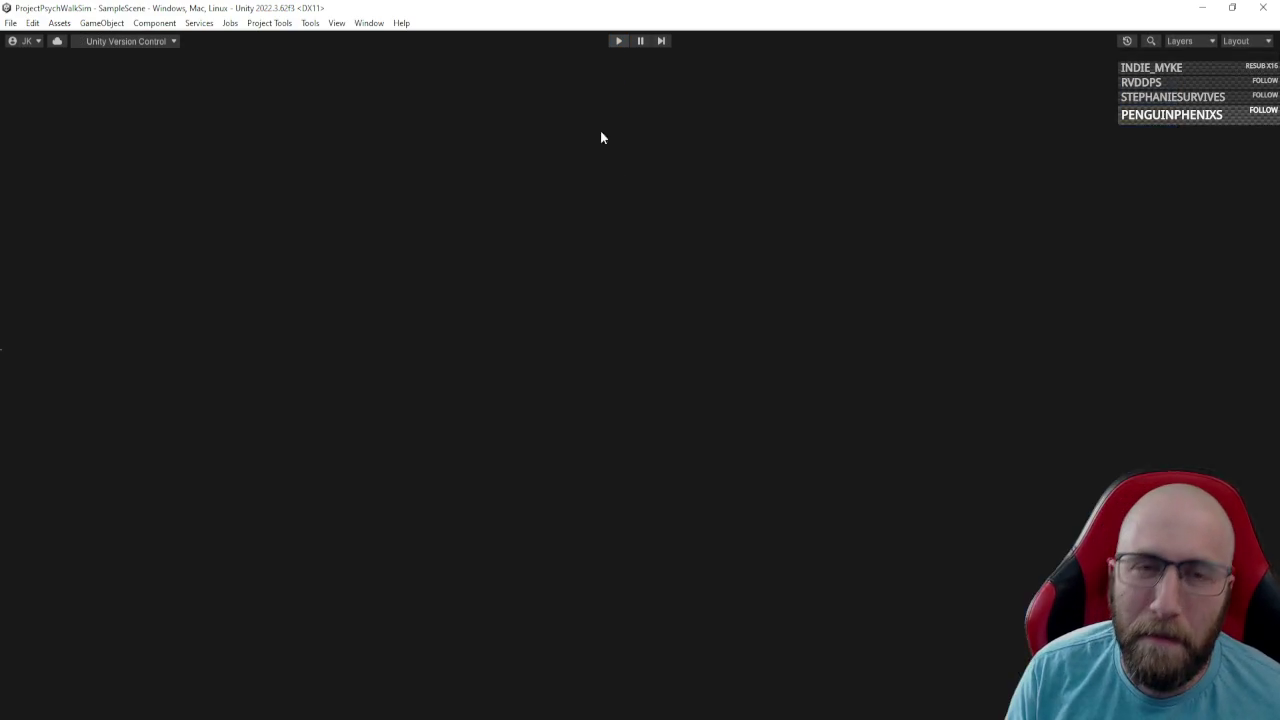
# Run and stop the game once more, then name User Layer 6 'Duck' in Tags and Layers.
pyautogui.moveTo(569, 232)
pyautogui.mouseDown()
pyautogui.moveTo(499, 217)
pyautogui.moveTo(414, 263)
pyautogui.moveTo(472, 170)
pyautogui.mouseUp()
pyautogui.click(620, 42)
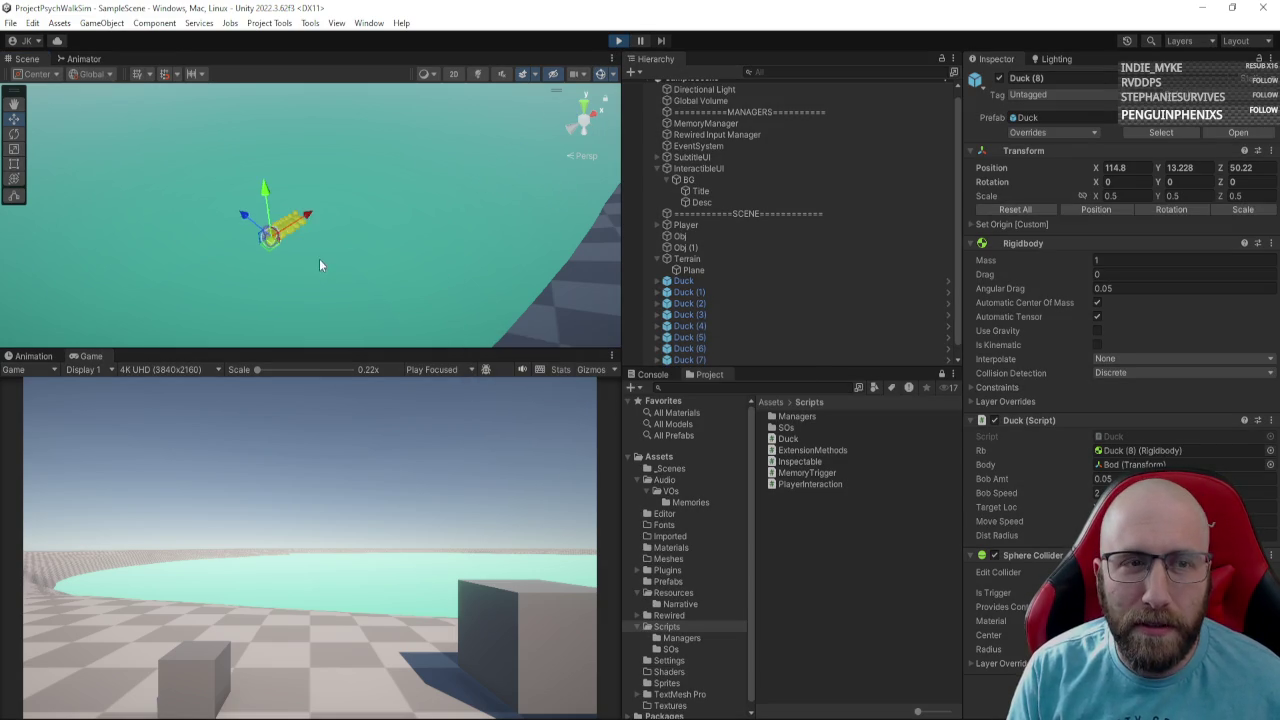
pyautogui.click(616, 43)
pyautogui.click(1180, 94)
pyautogui.click(1200, 209)
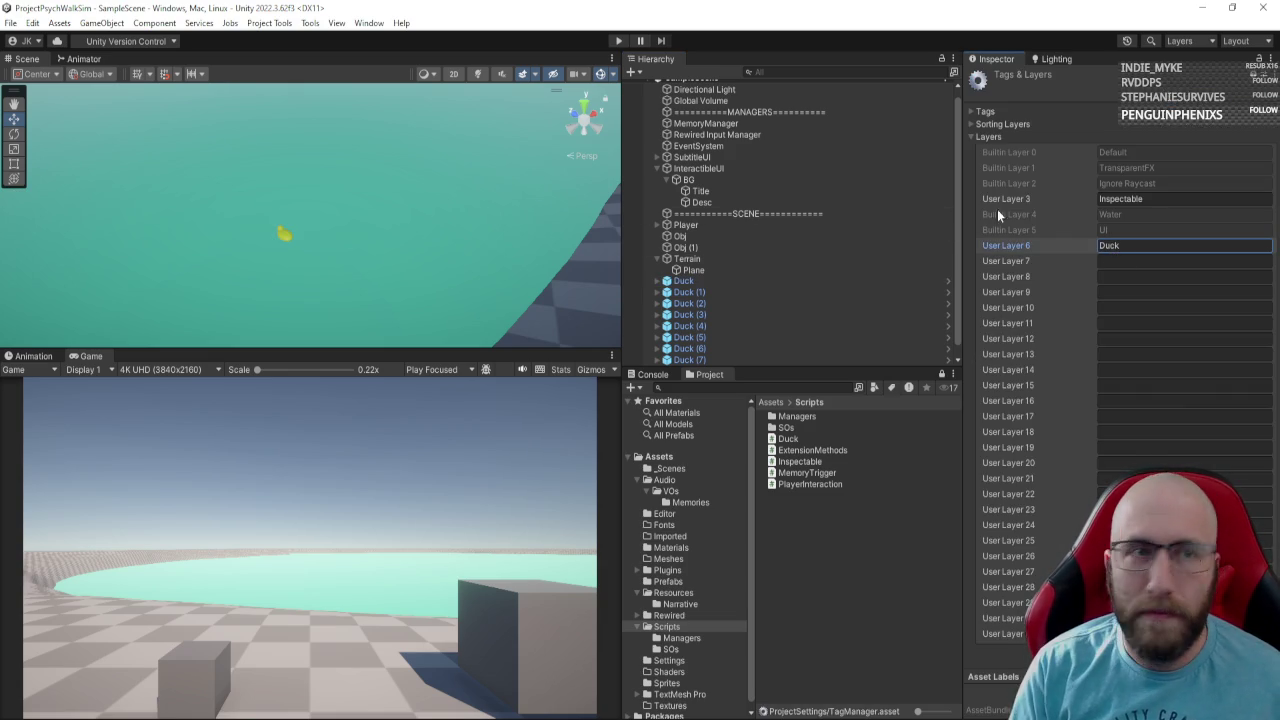
# Open Project Settings from the Edit menu and show the Physics page.
pyautogui.click(59, 22)
pyautogui.moveTo(33, 22)
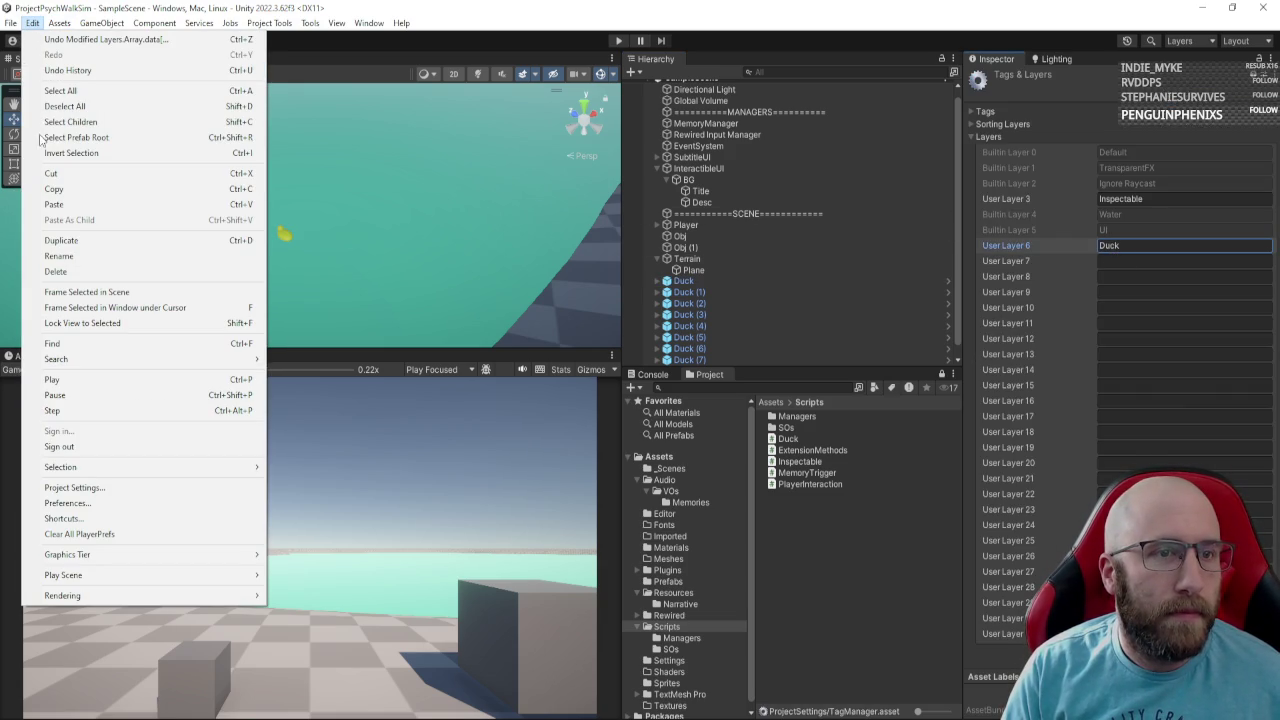
pyautogui.click(120, 488)
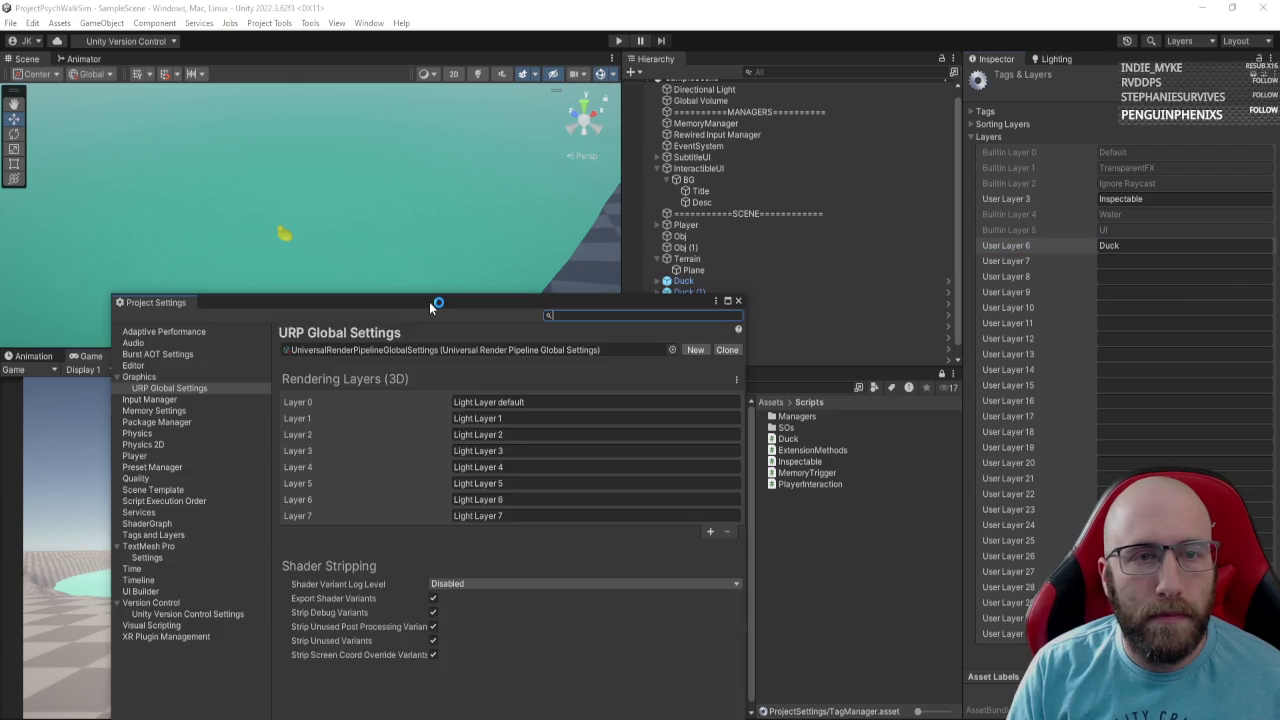
pyautogui.moveTo(432, 305)
pyautogui.mouseDown()
pyautogui.moveTo(505, 158)
pyautogui.moveTo(527, 58)
pyautogui.mouseUp()
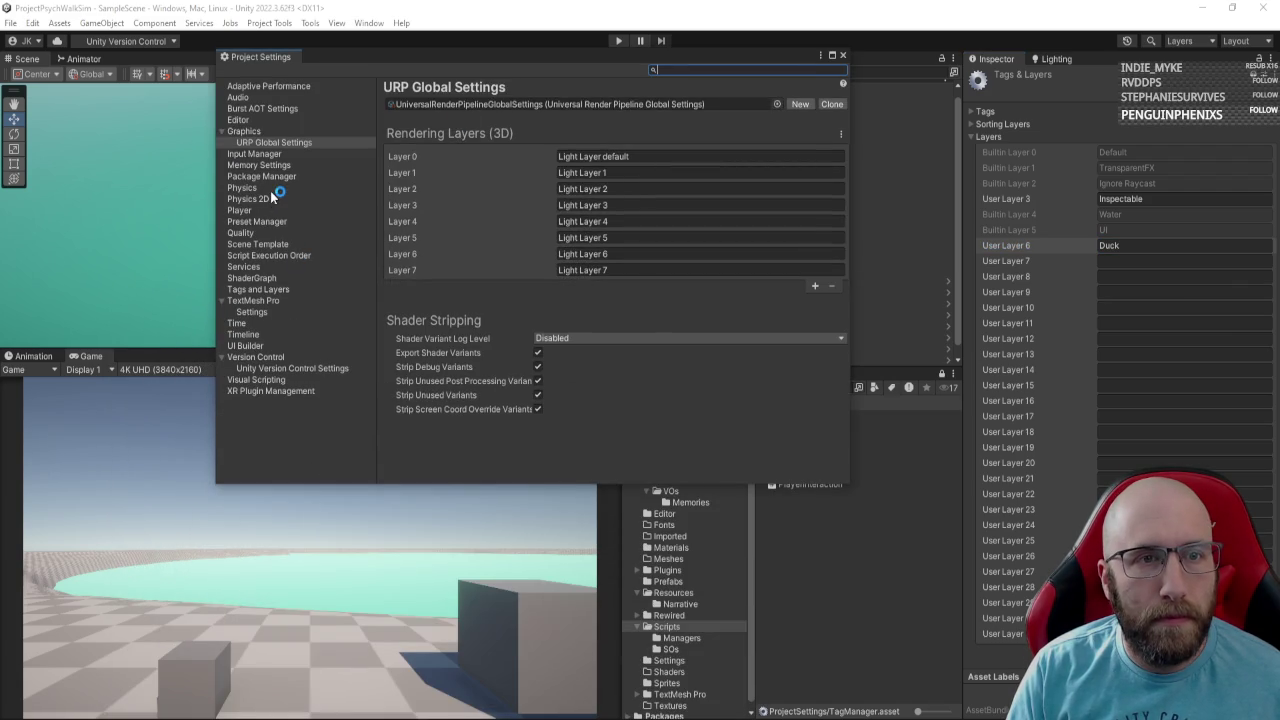
pyautogui.click(271, 189)
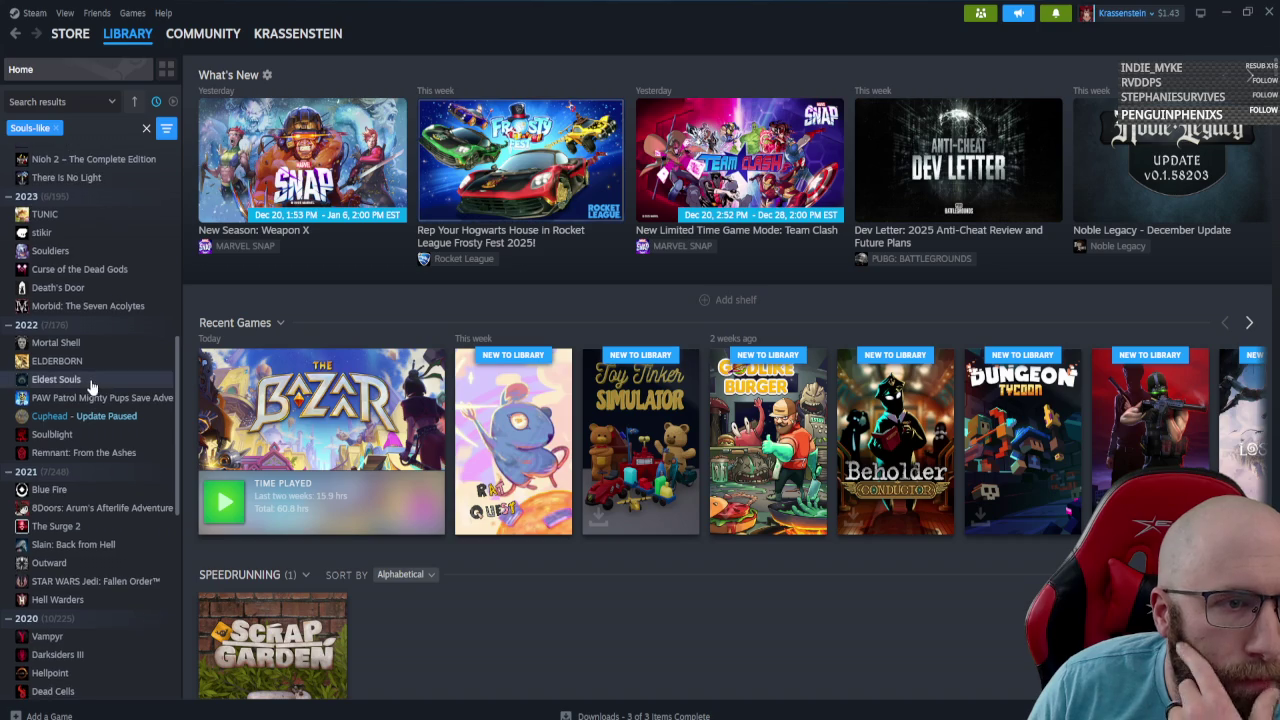
# Remove the Souls-like tag filter and filter the library to Action and Adventure genres.
pyautogui.scroll(-5, 90, 377)
pyautogui.scroll(-3, 89, 393)
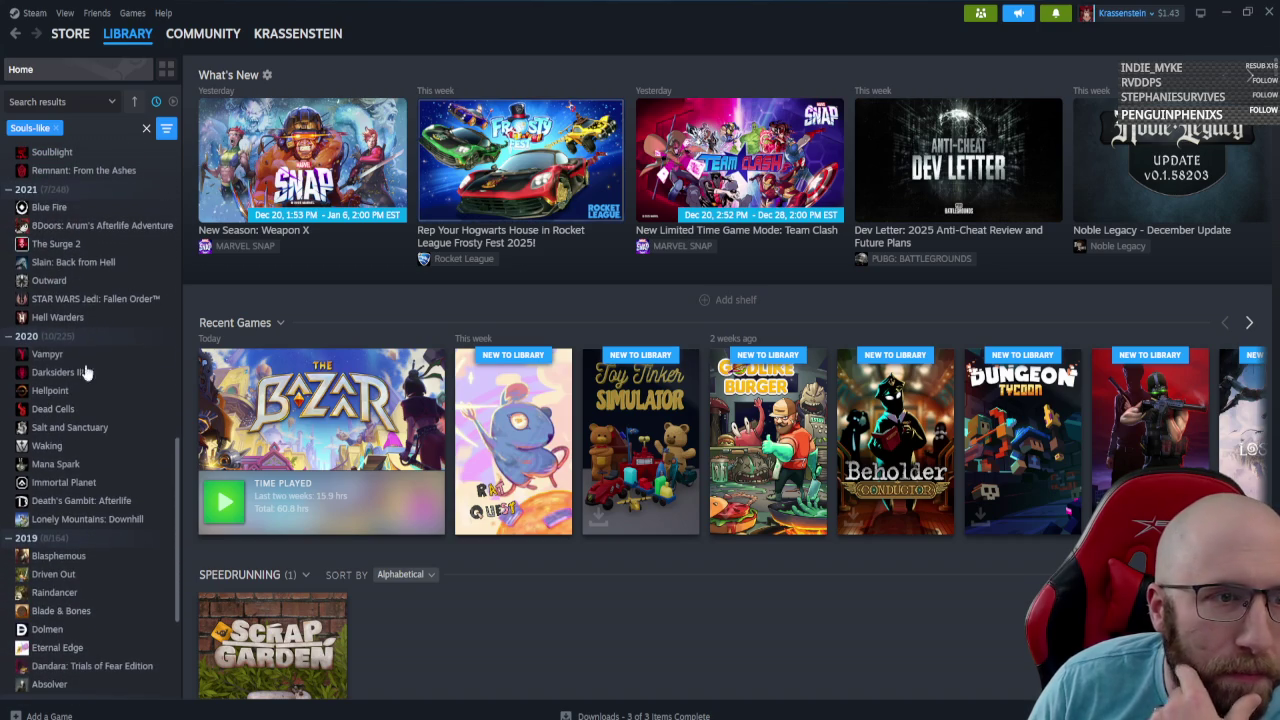
pyautogui.scroll(10, 100, 417)
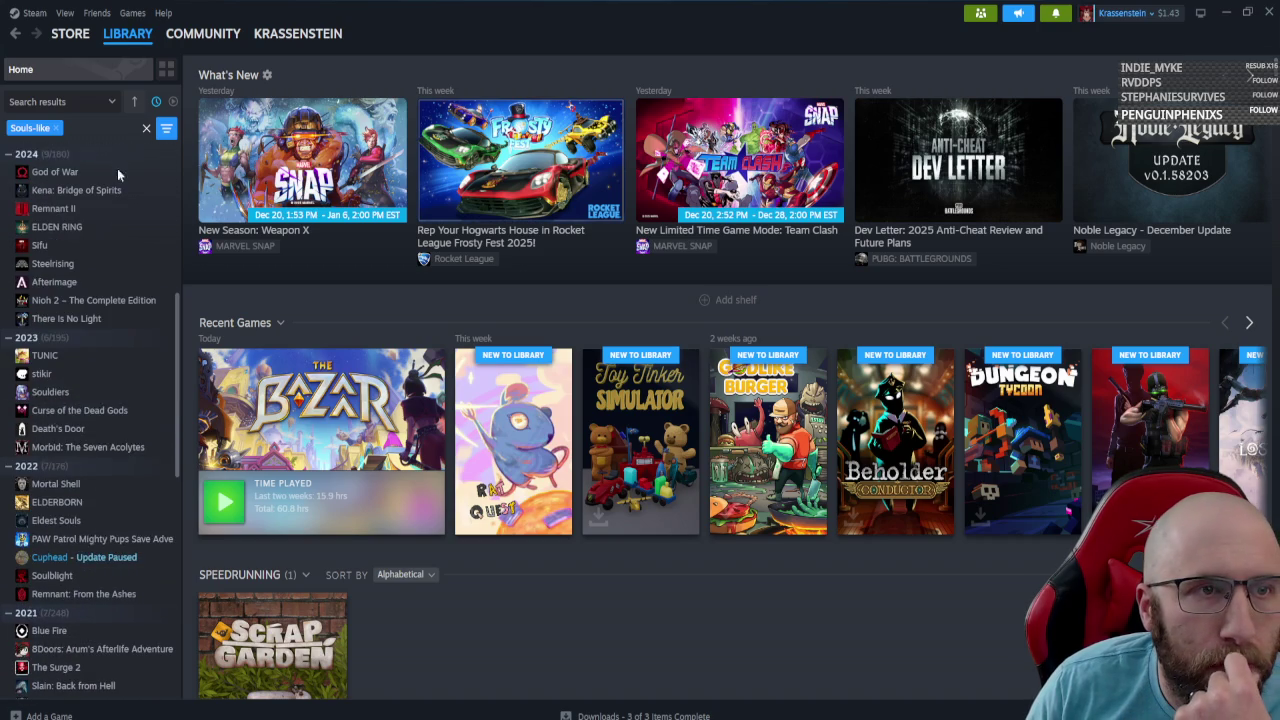
pyautogui.click(145, 133)
pyautogui.click(166, 128)
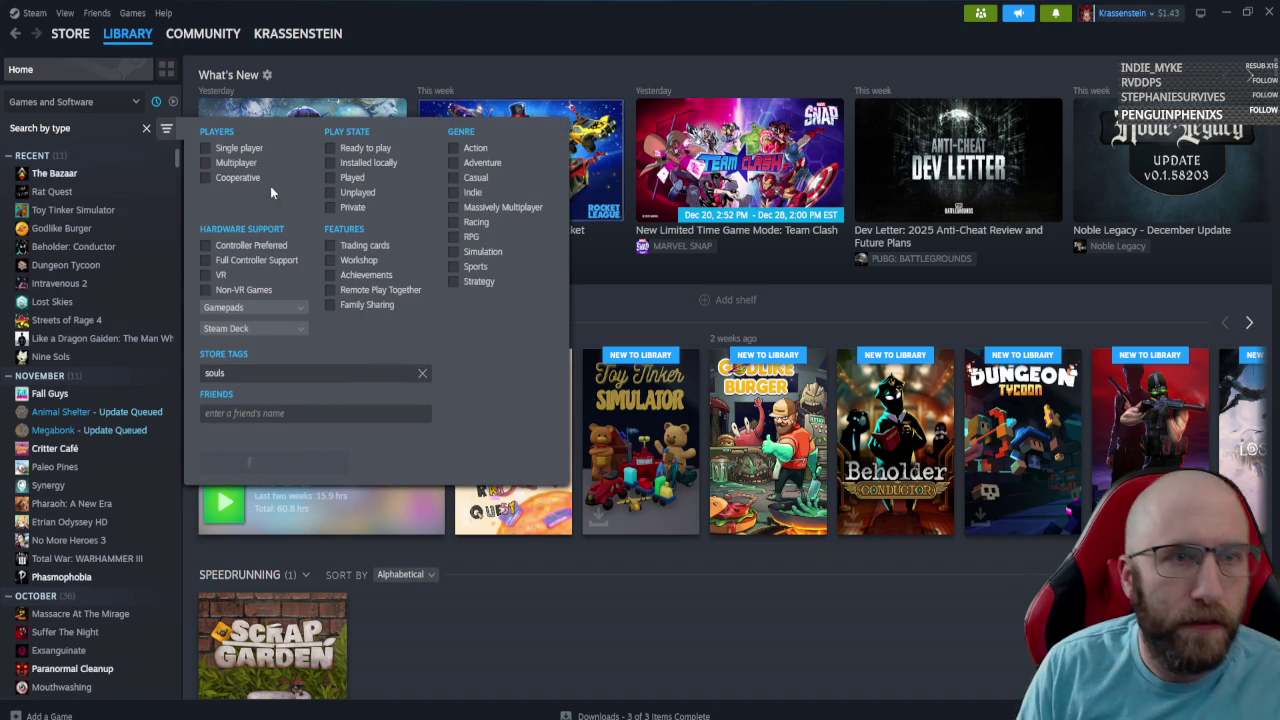
pyautogui.click(455, 148)
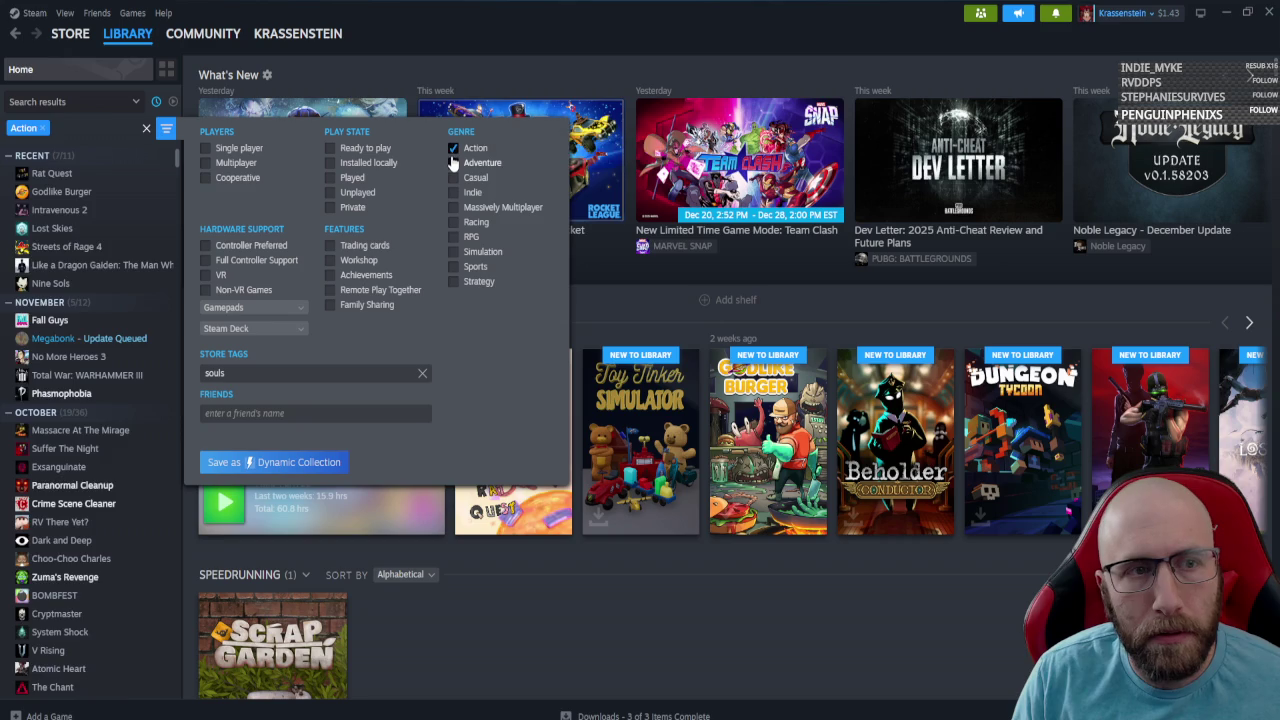
pyautogui.click(455, 162)
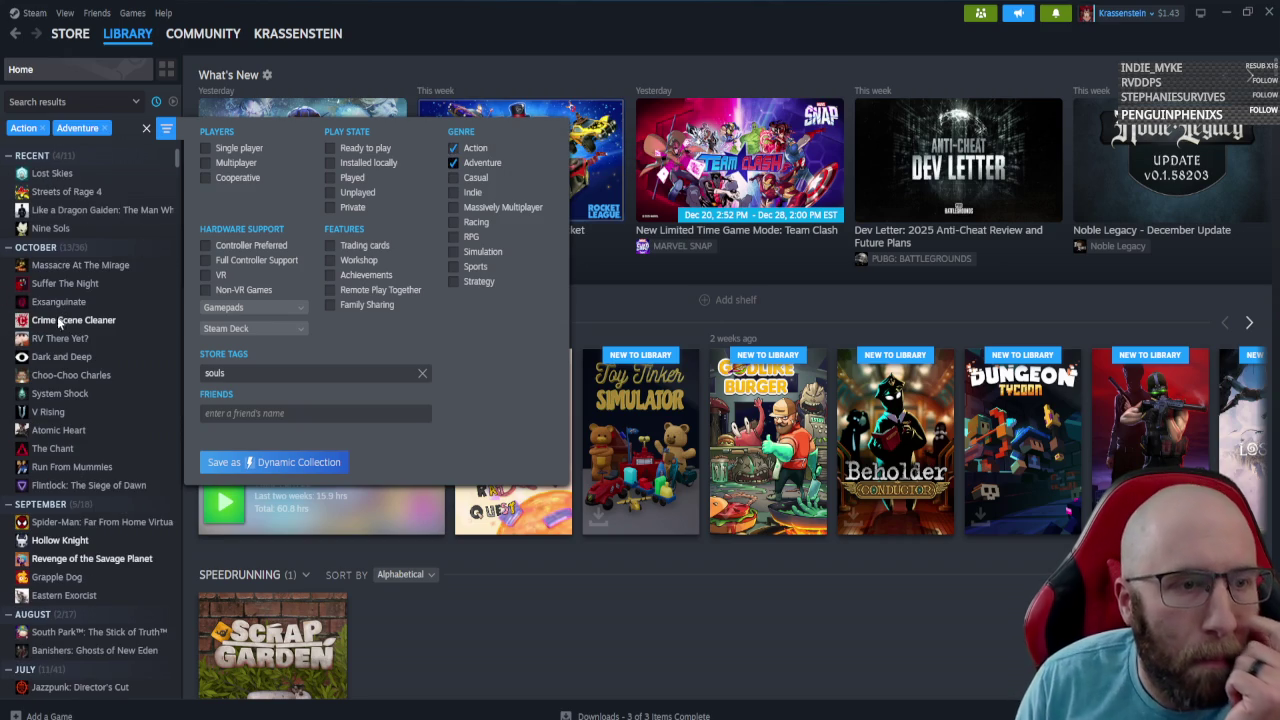
# Scroll through the Action and Adventure results, then clear all library filters.
pyautogui.scroll(-8, 80, 350)
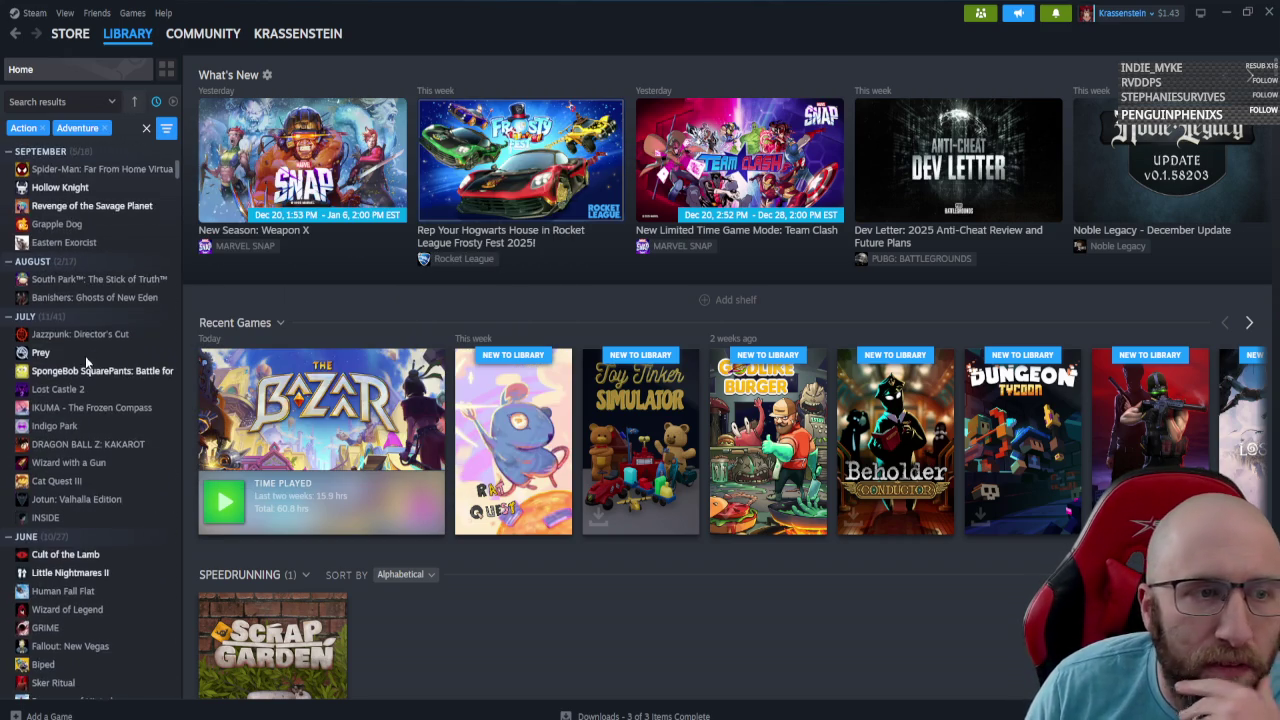
pyautogui.scroll(-3, 86, 360)
pyautogui.scroll(-2, 93, 434)
pyautogui.scroll(-10, 93, 439)
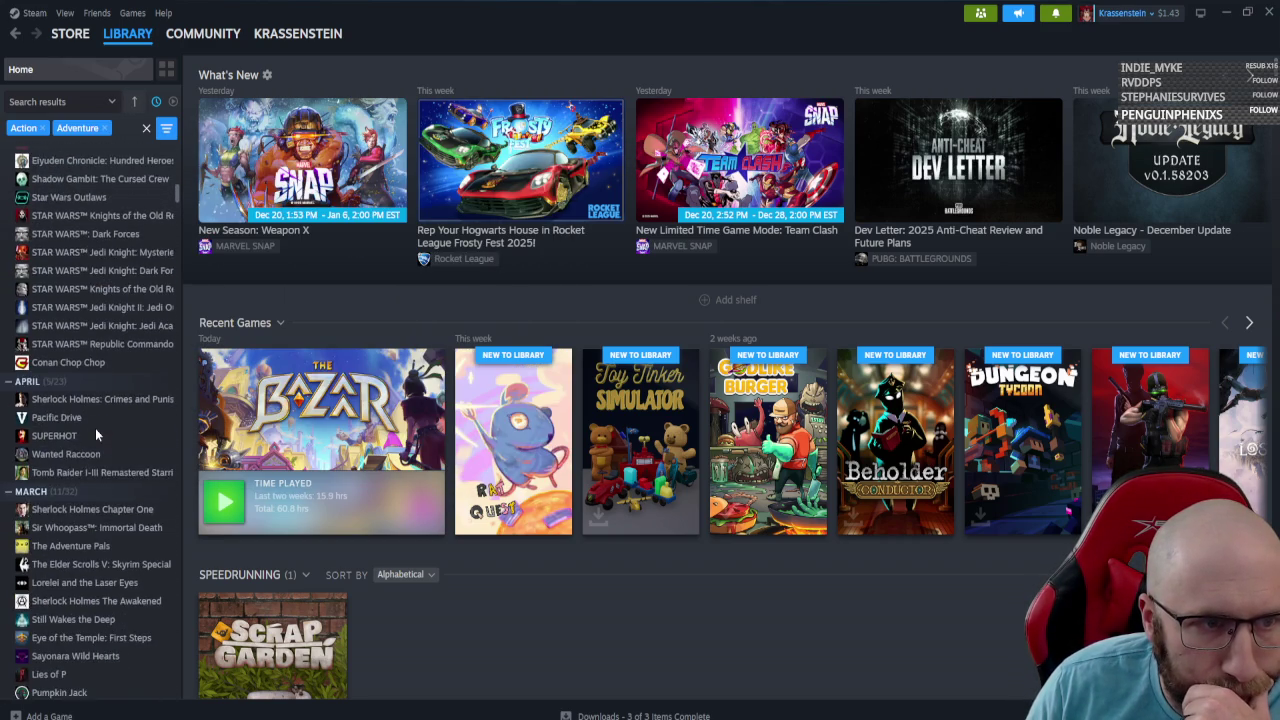
pyautogui.scroll(-6, 95, 430)
pyautogui.scroll(-6, 105, 402)
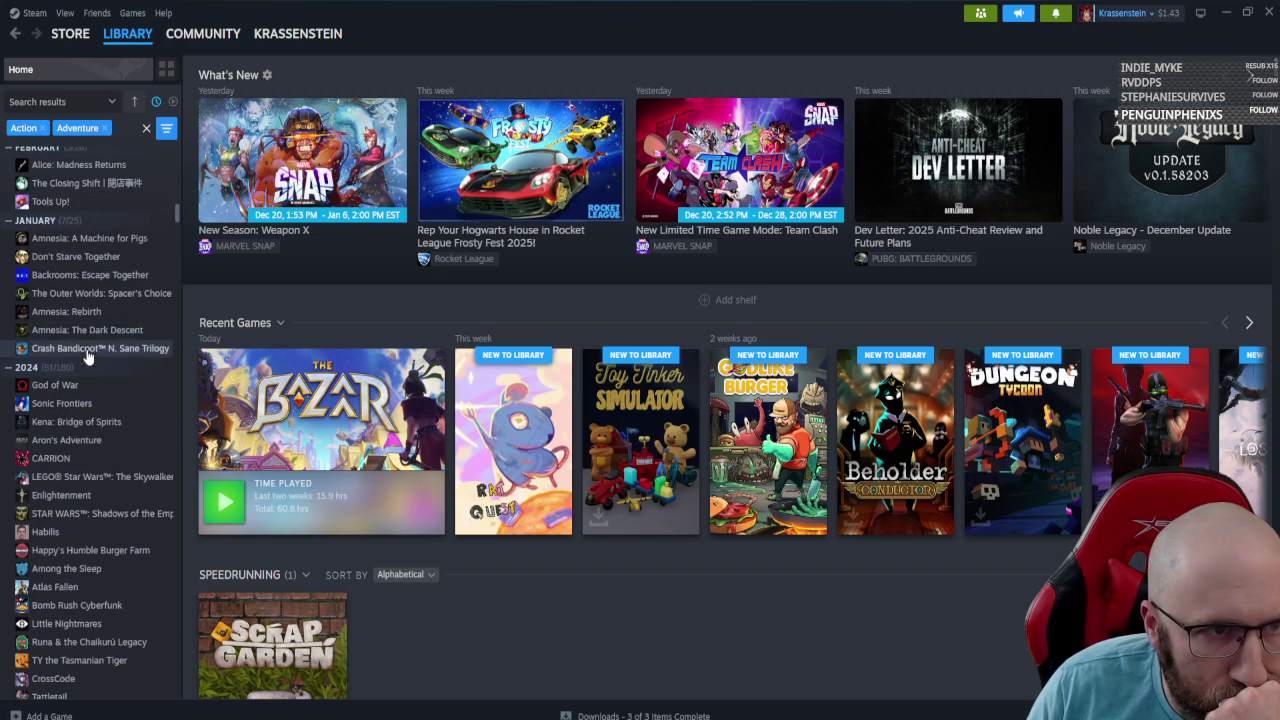
pyautogui.scroll(-3, 87, 370)
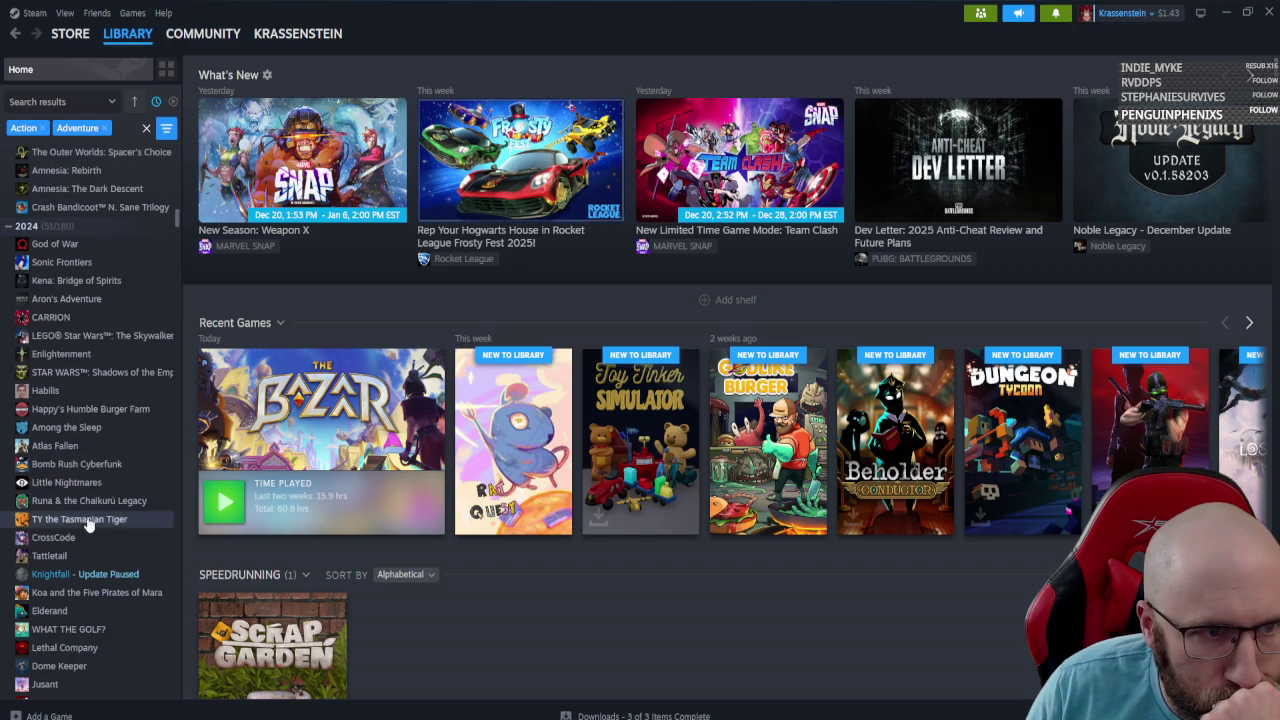
pyautogui.scroll(-3, 88, 517)
pyautogui.scroll(-4, 91, 461)
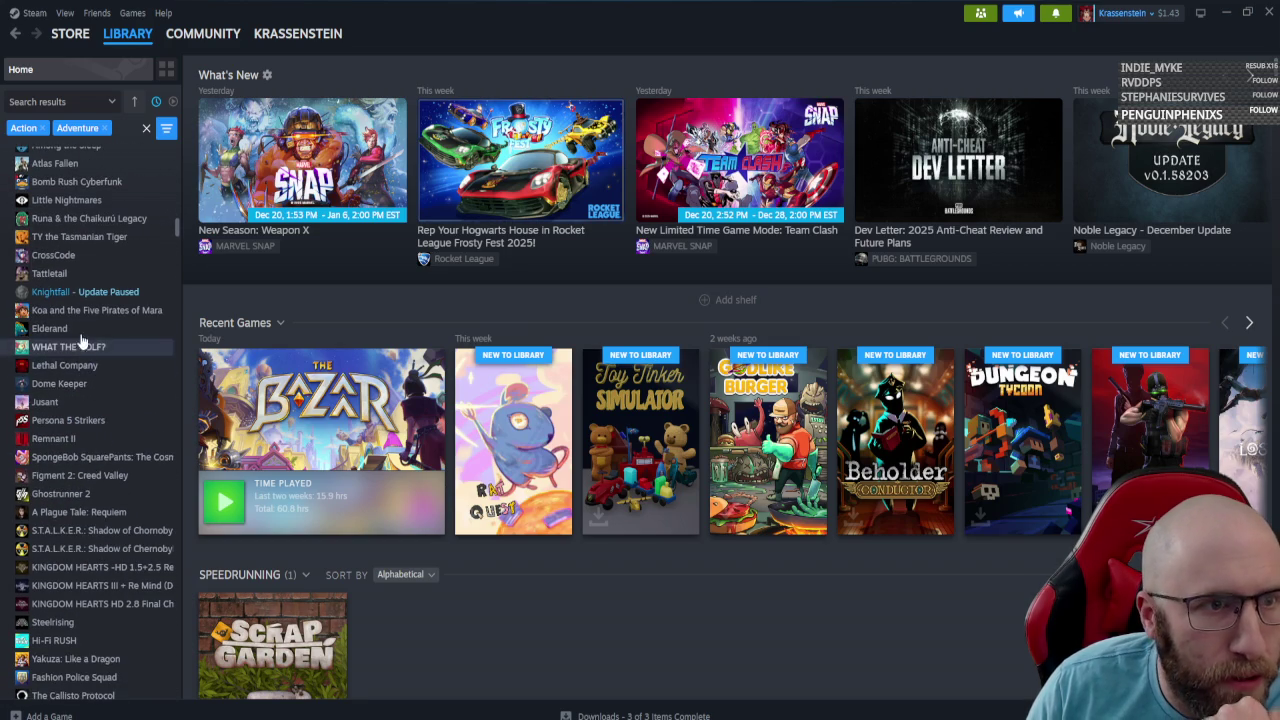
pyautogui.scroll(-3, 91, 452)
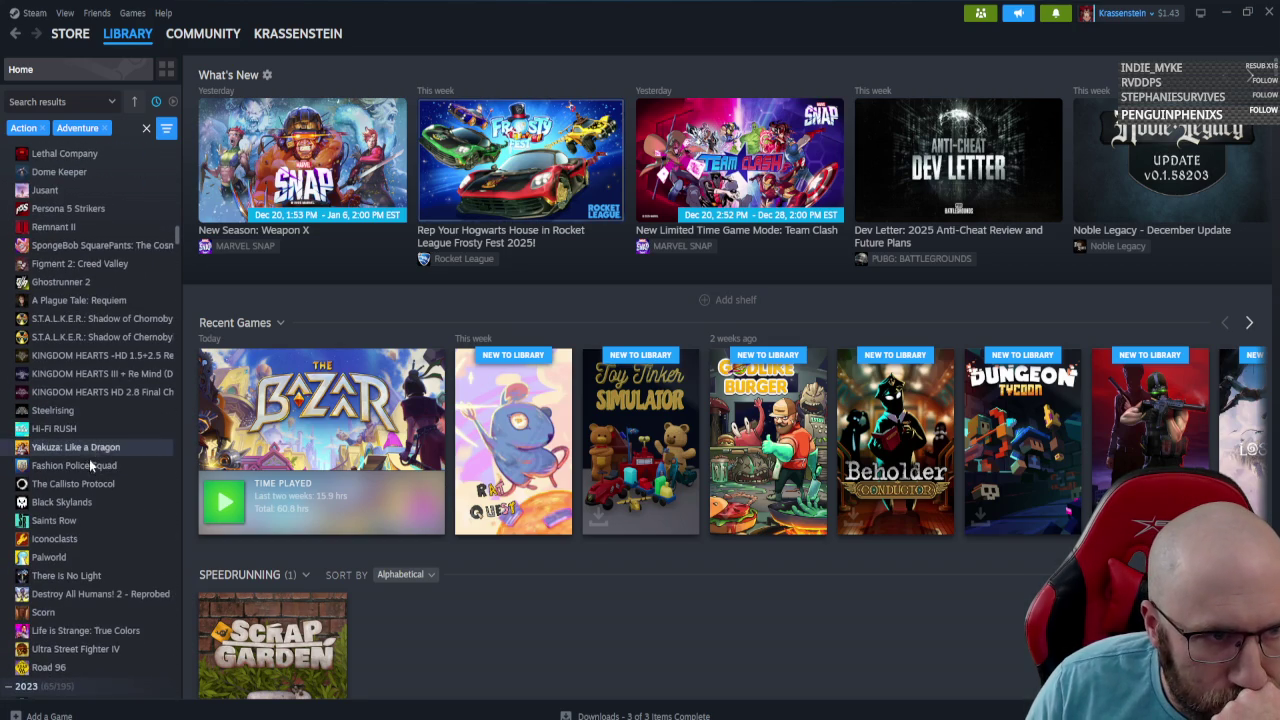
pyautogui.scroll(-3, 92, 530)
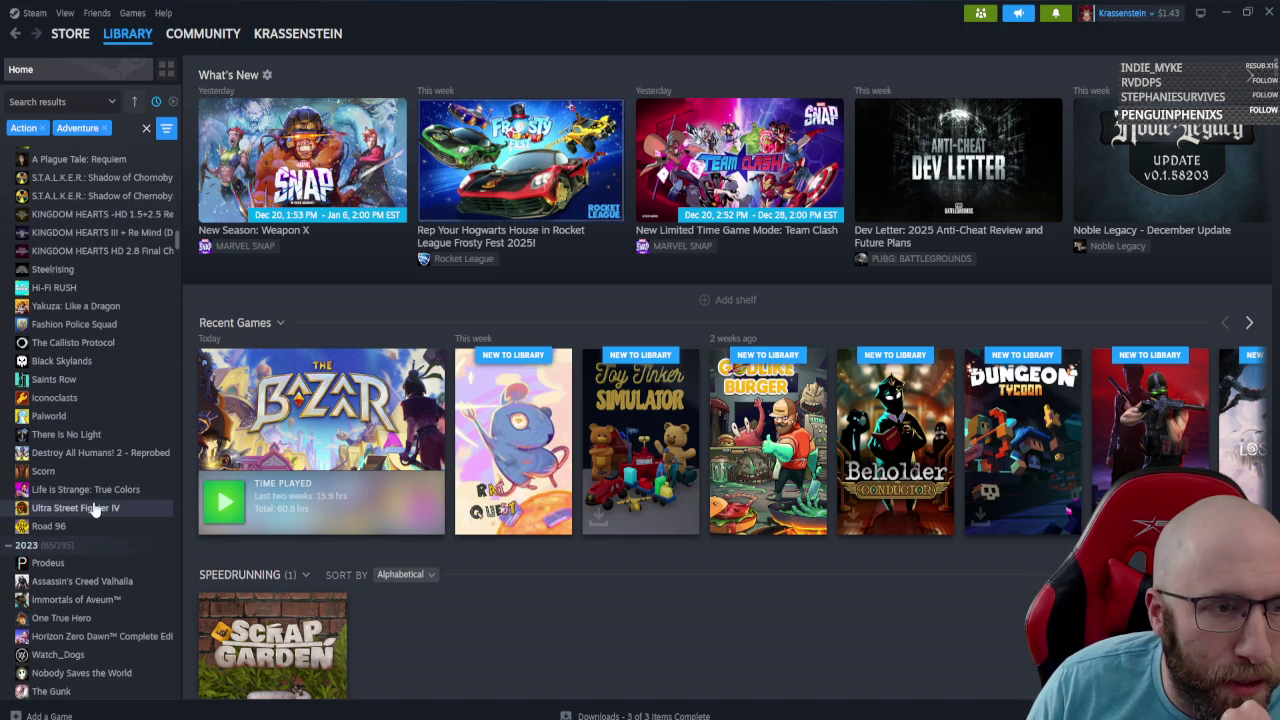
pyautogui.scroll(-3, 100, 544)
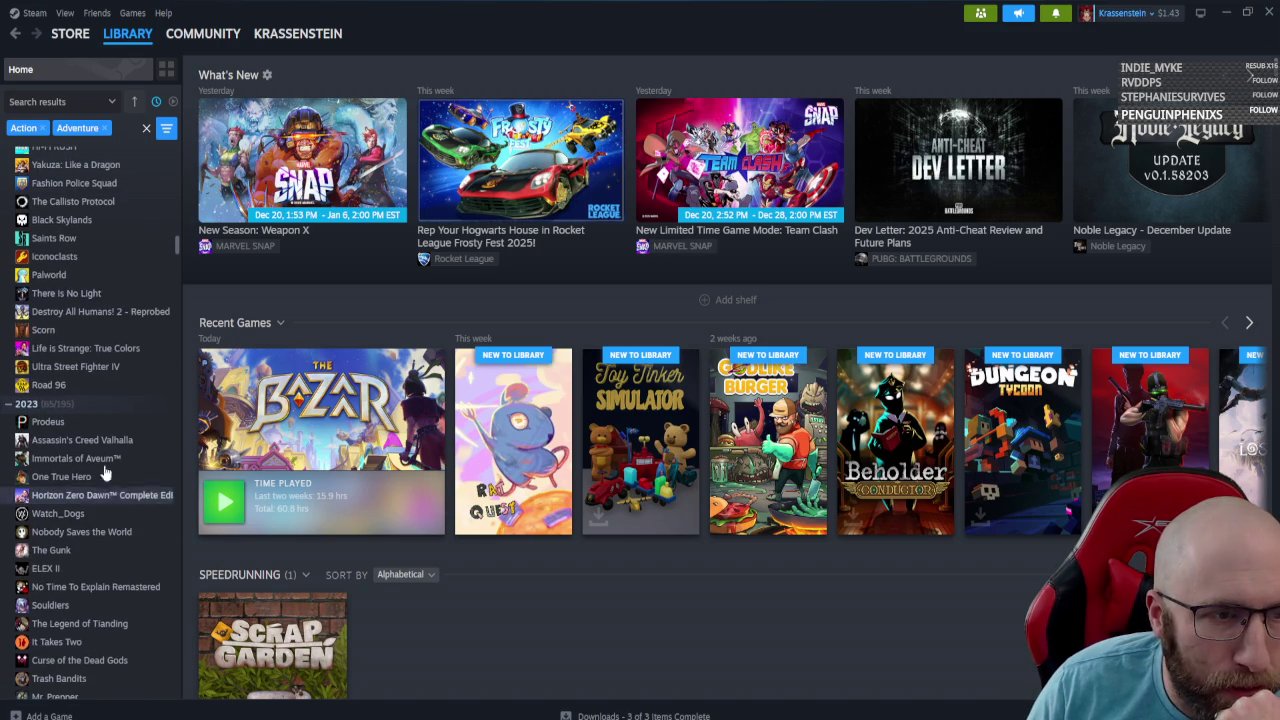
pyautogui.click(146, 128)
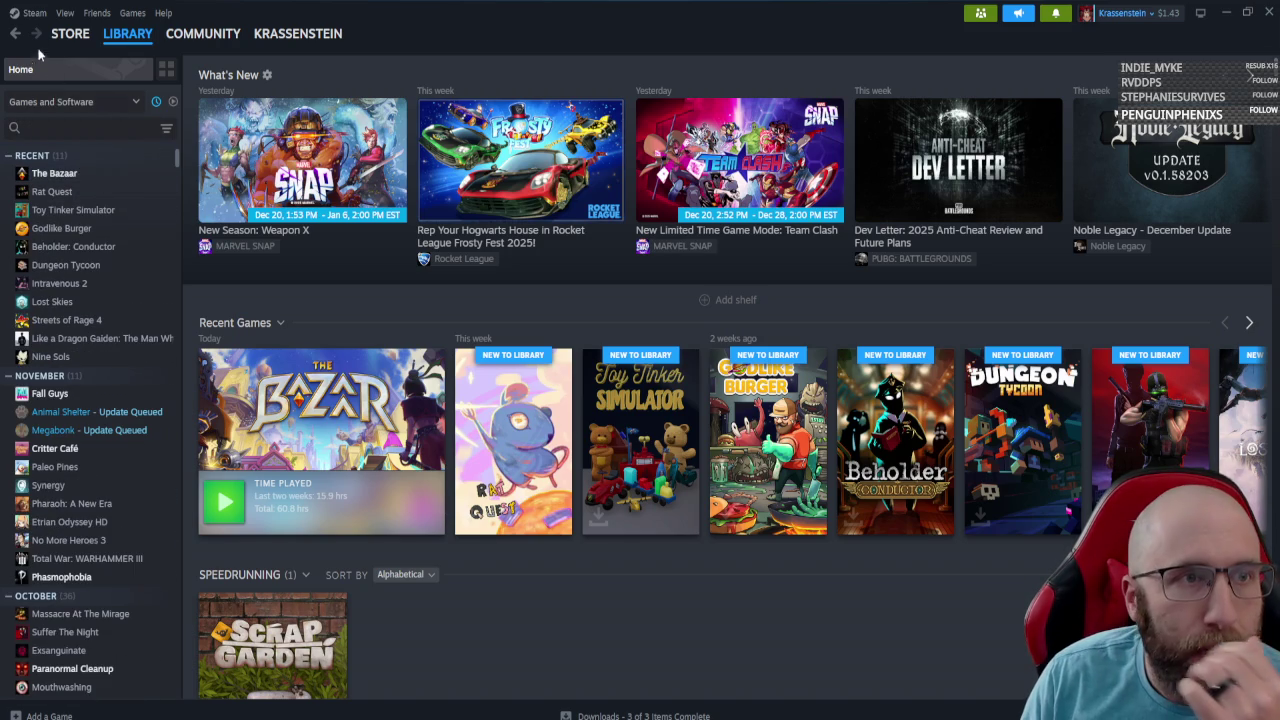
# Search the library for 'pal', 'god' and 'atlas', clearing each search afterward.
pyautogui.moveTo(138, 40)
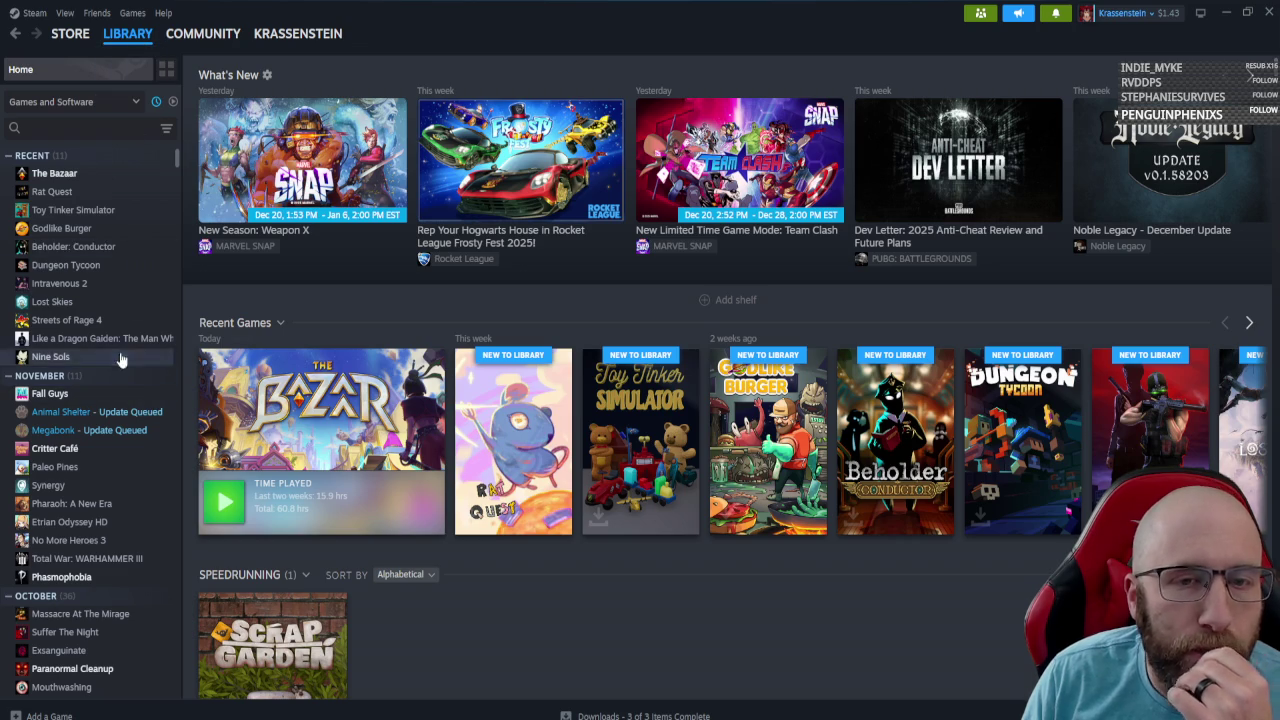
pyautogui.click(78, 124)
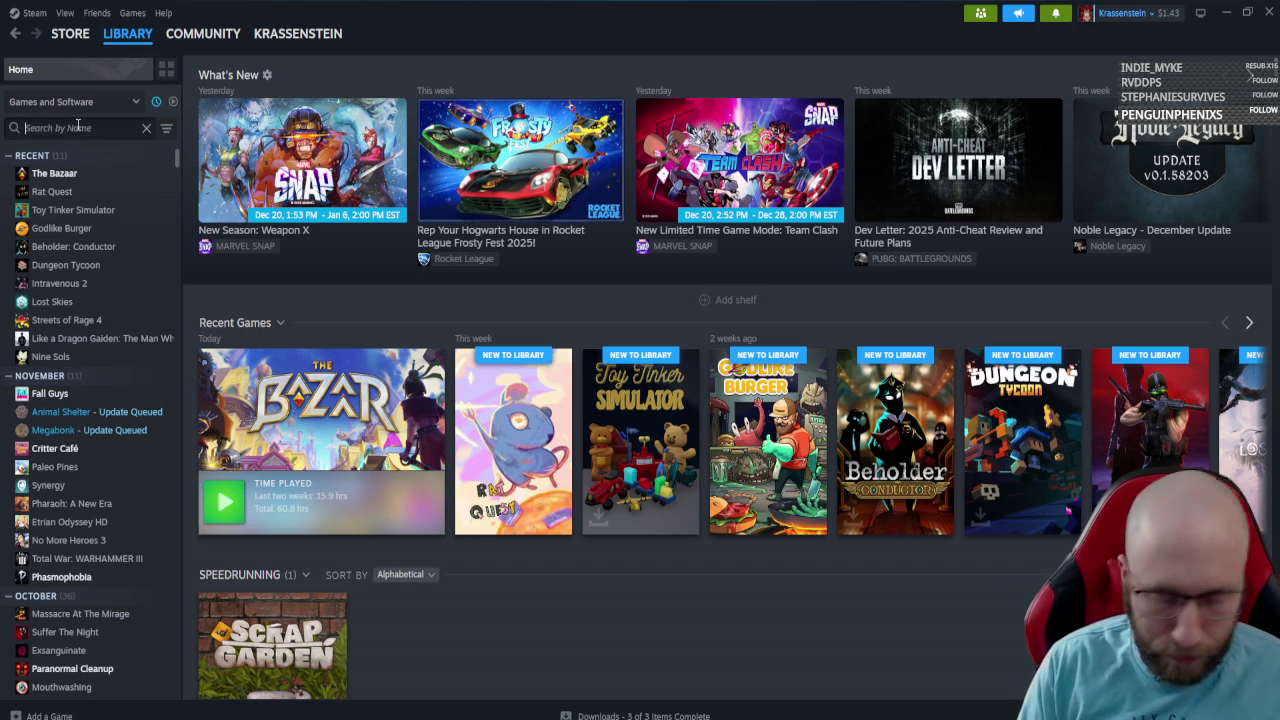
pyautogui.write('pal')
pyautogui.press('Escape')
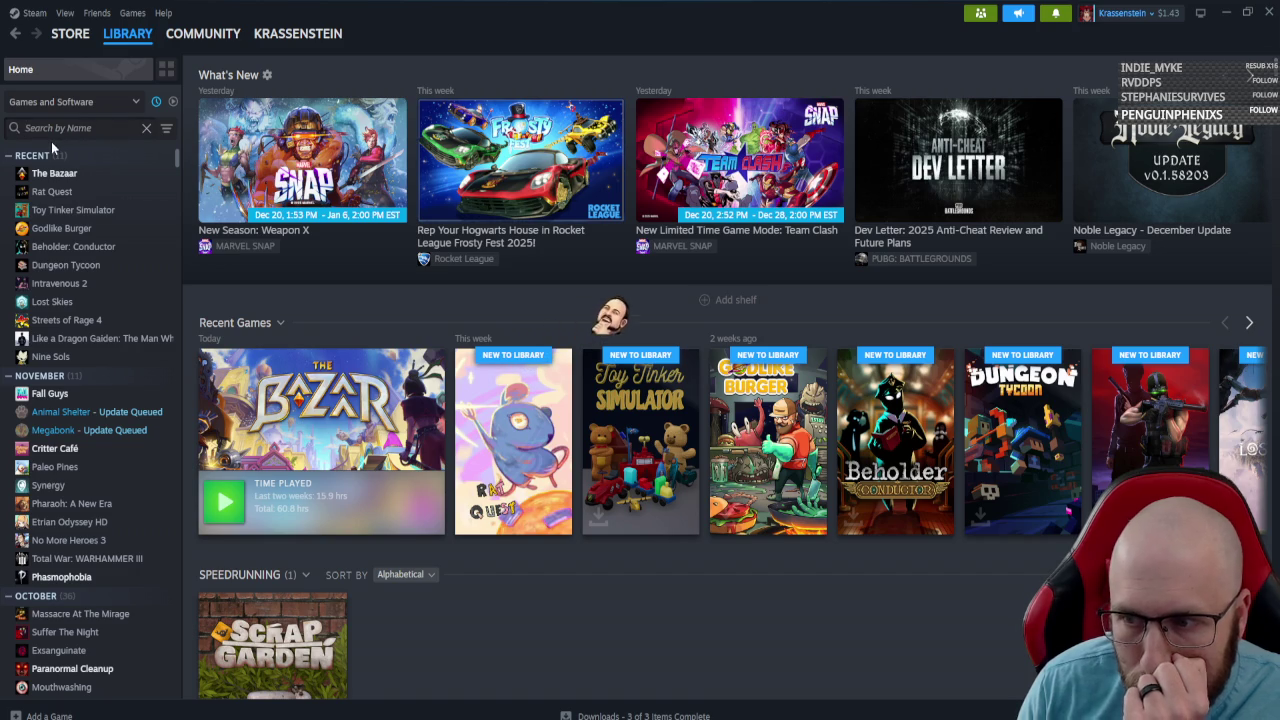
pyautogui.write('god')
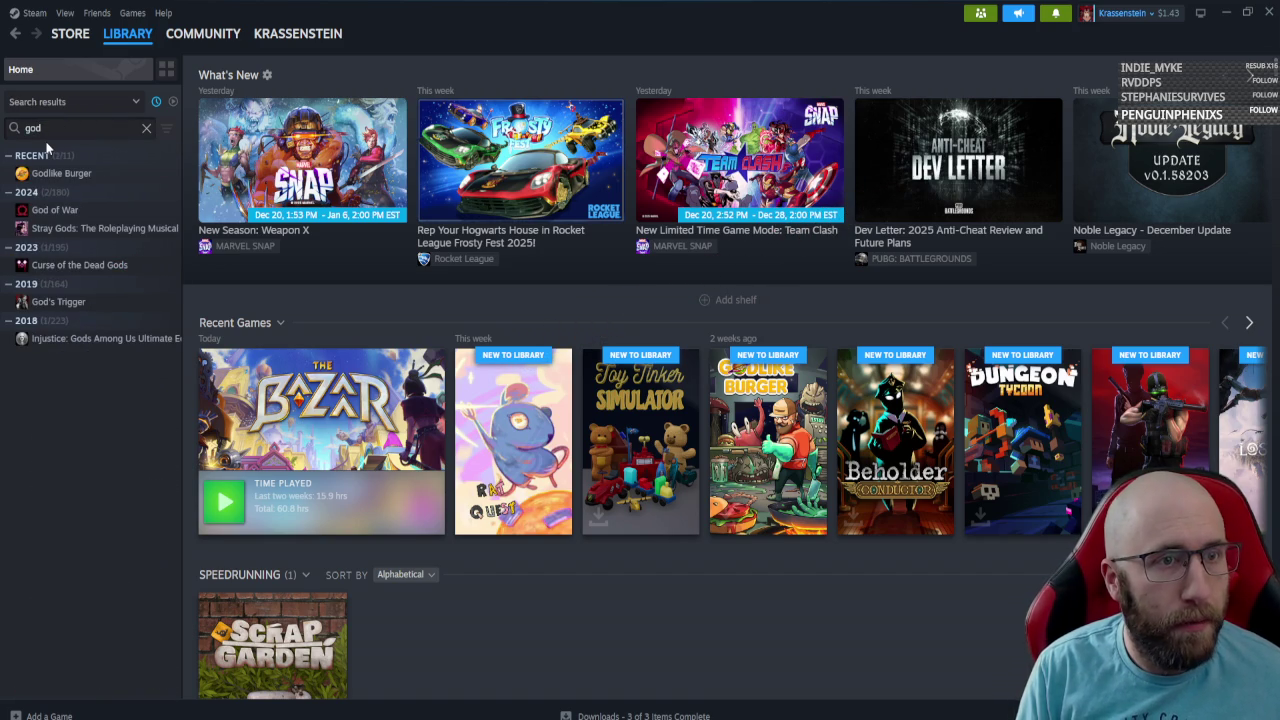
pyautogui.press('BackSpace')
pyautogui.press('BackSpace')
pyautogui.press('BackSpace')
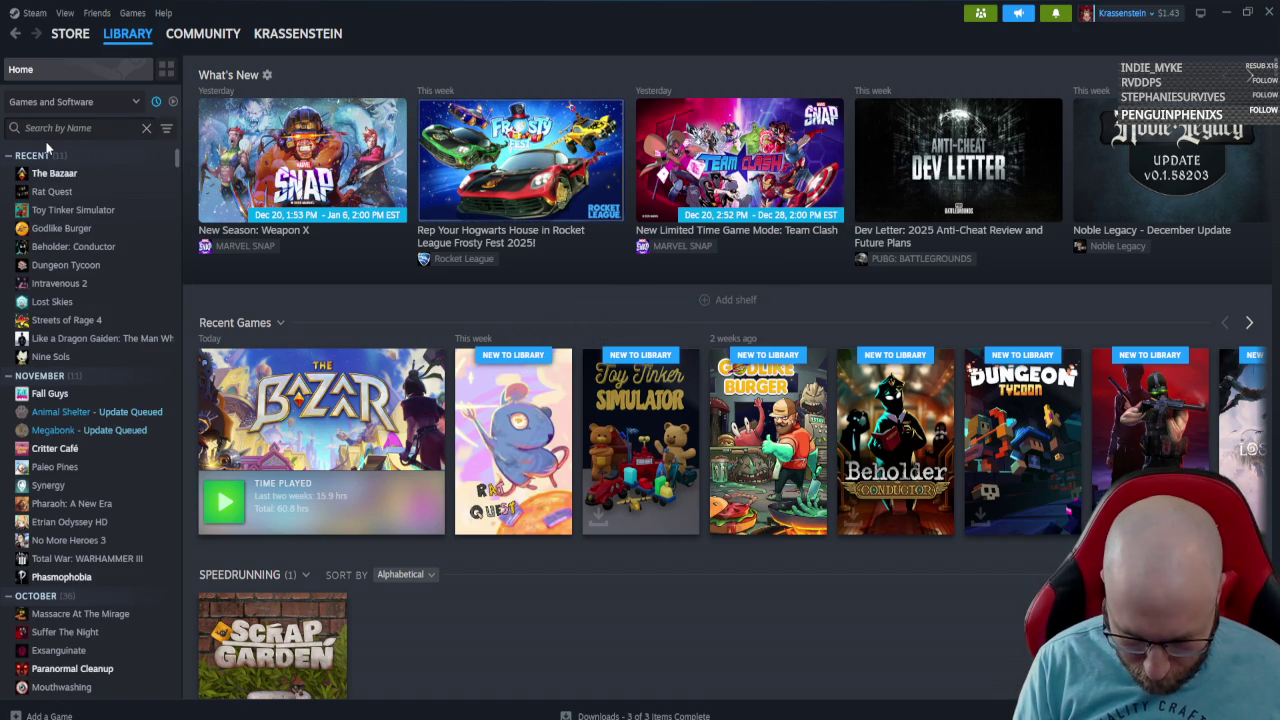
pyautogui.write('atlas')
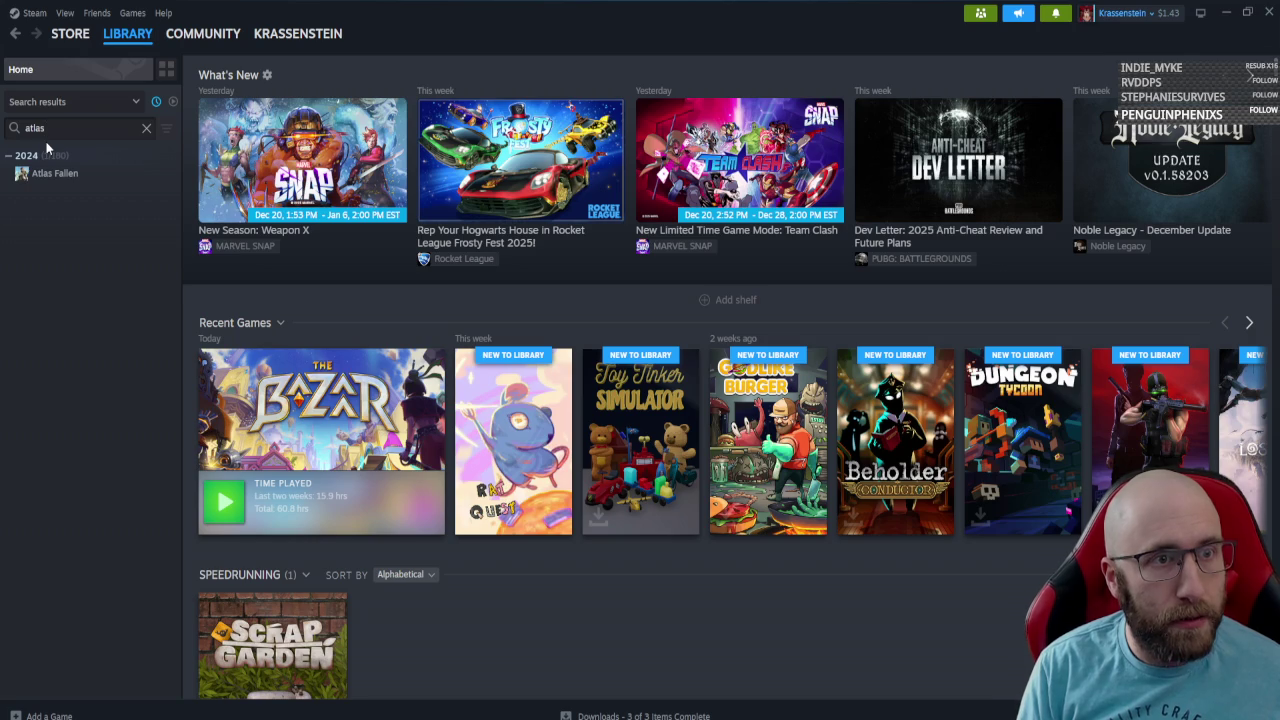
pyautogui.press('BackSpace')
pyautogui.press('BackSpace')
pyautogui.press('BackSpace')
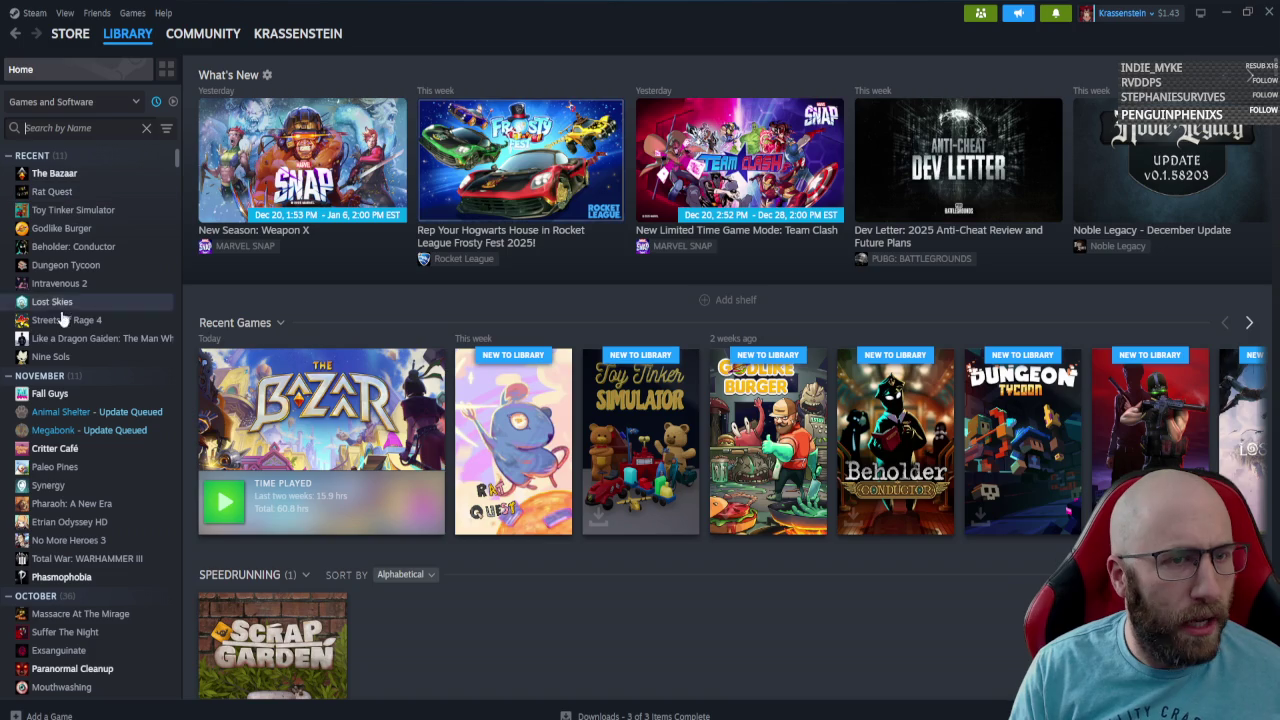
# View the Nine Sols page, then The Bazaar page, and bring up the advanced library filters.
pyautogui.click(48, 356)
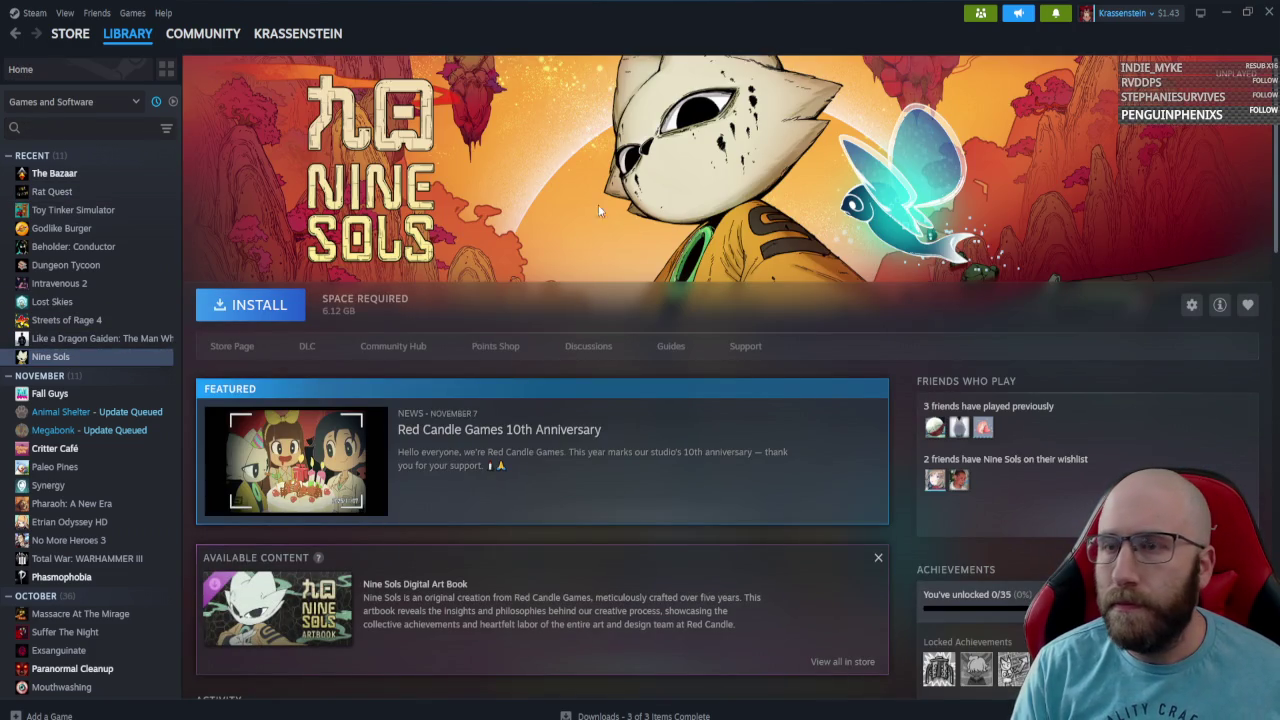
pyautogui.click(138, 102)
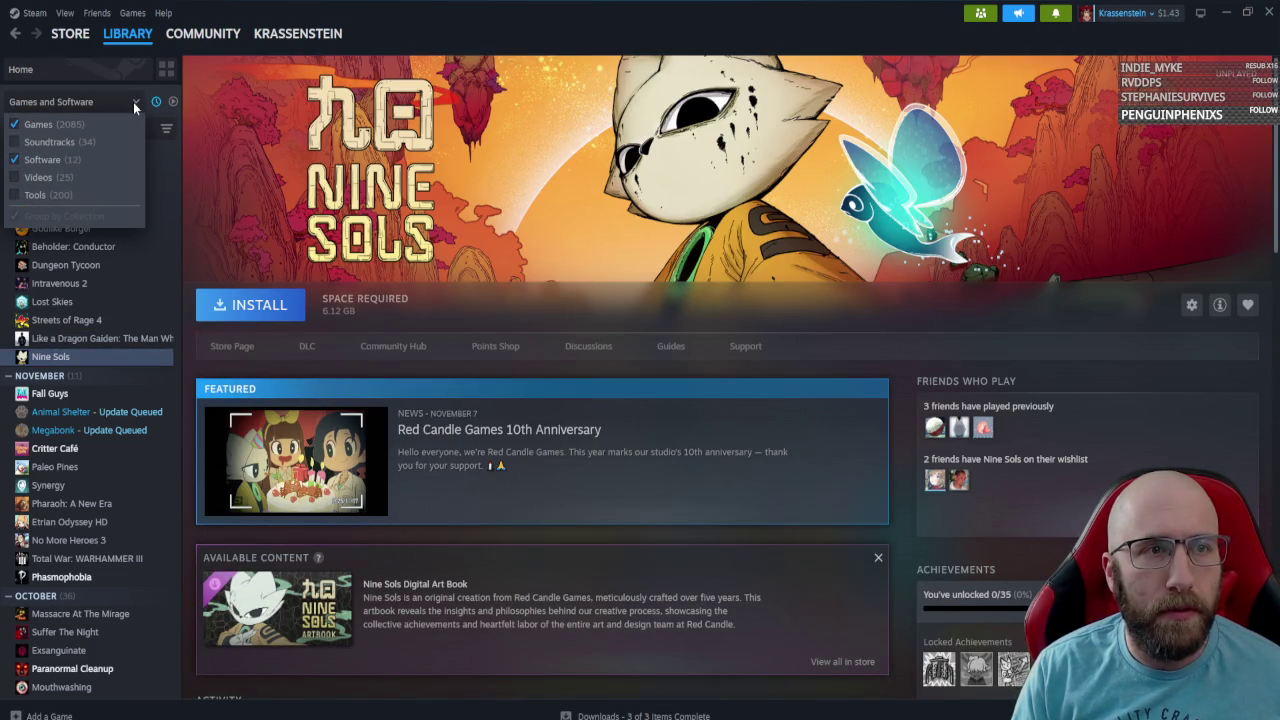
pyautogui.click(133, 102)
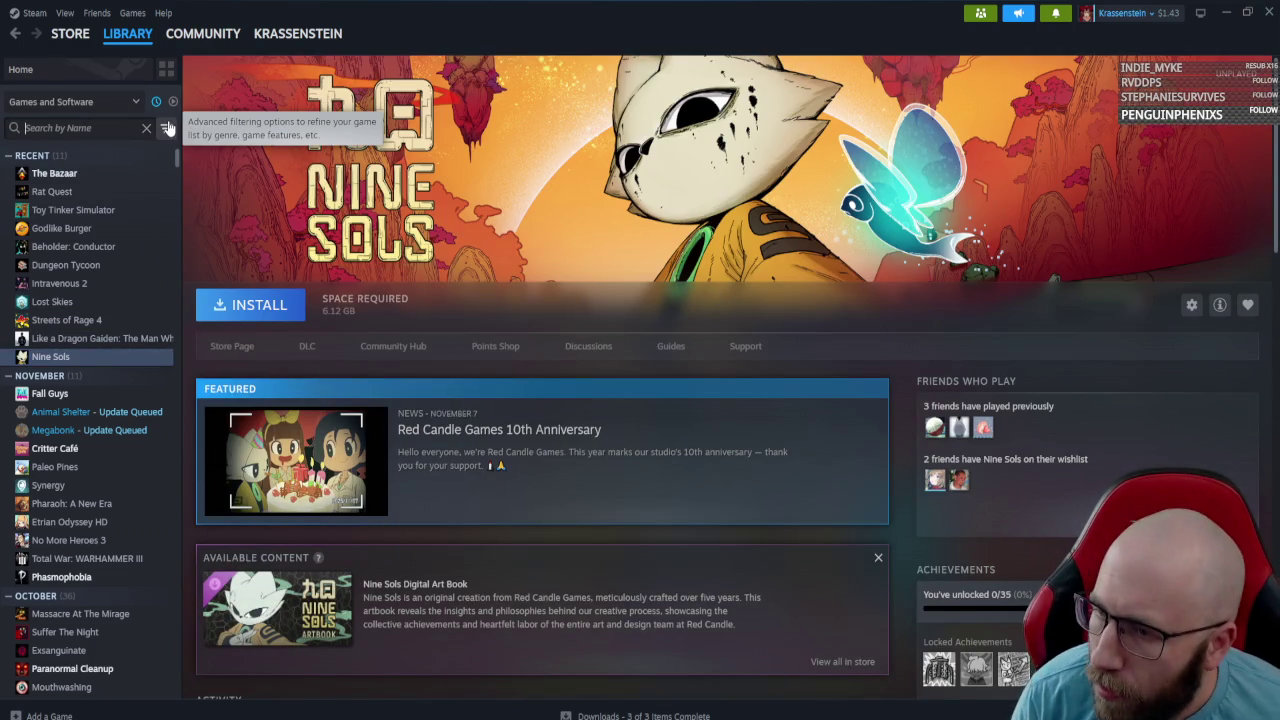
pyautogui.click(58, 173)
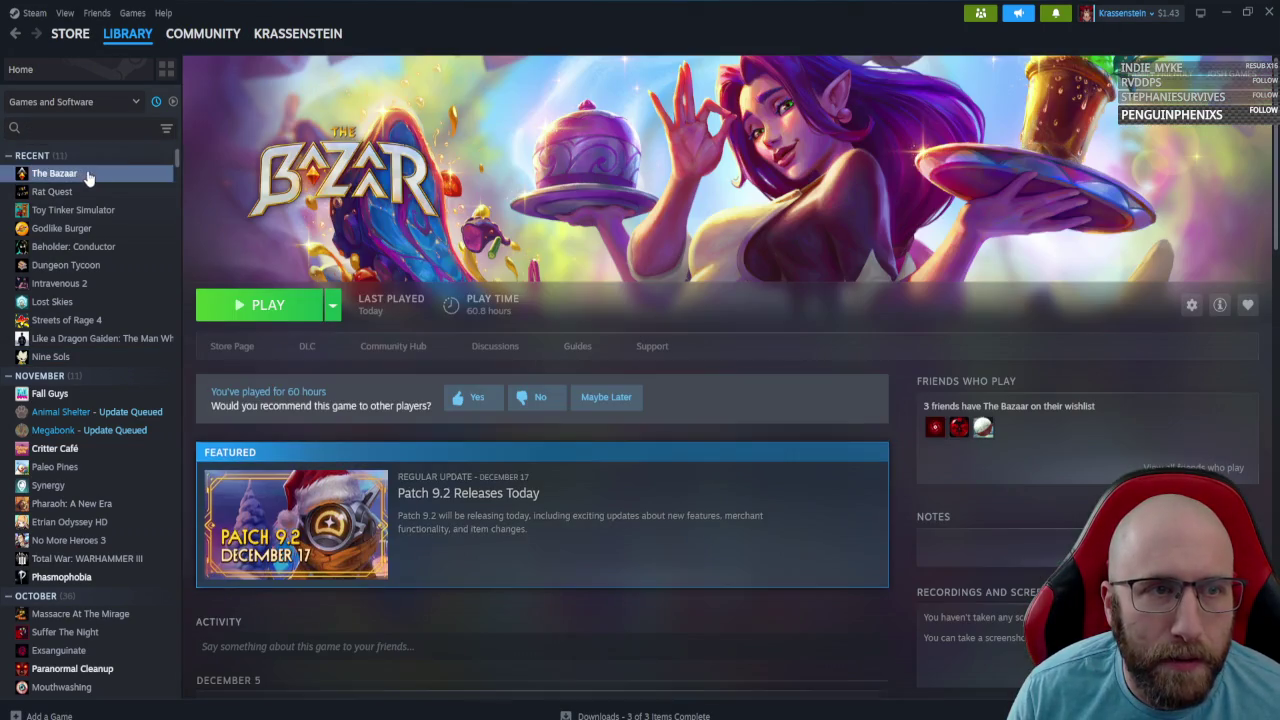
pyautogui.click(143, 129)
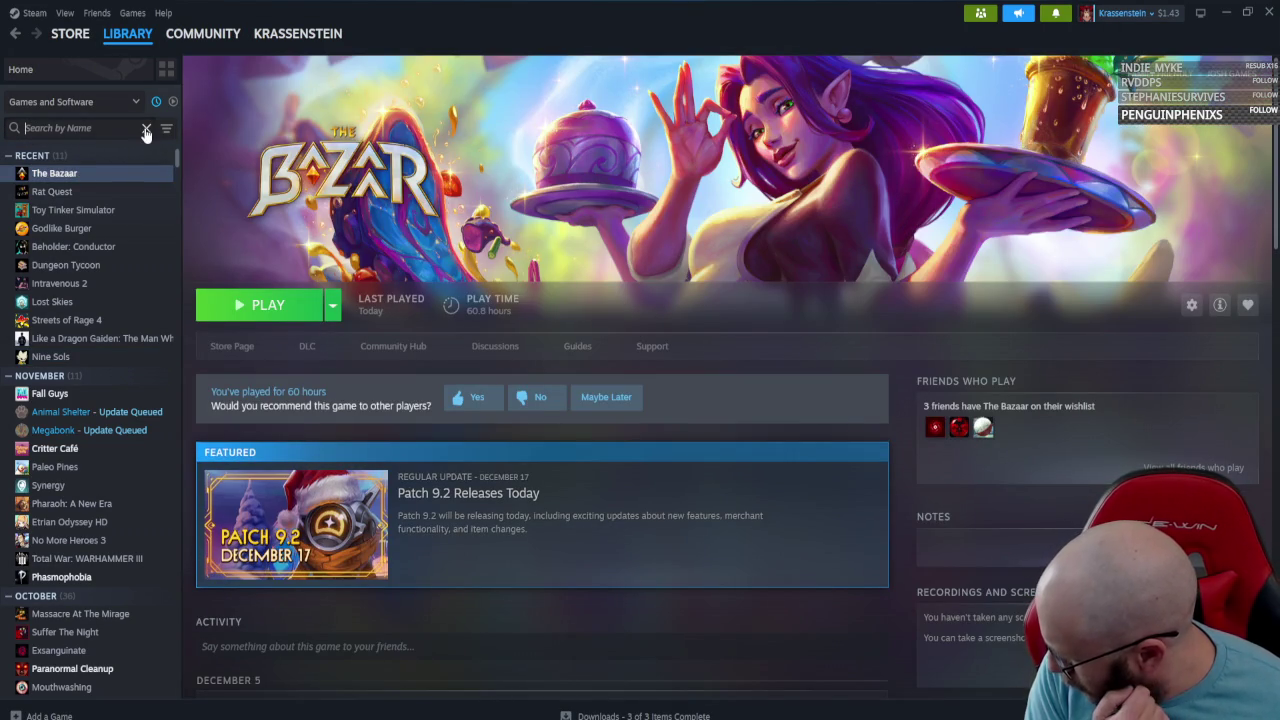
pyautogui.click(166, 128)
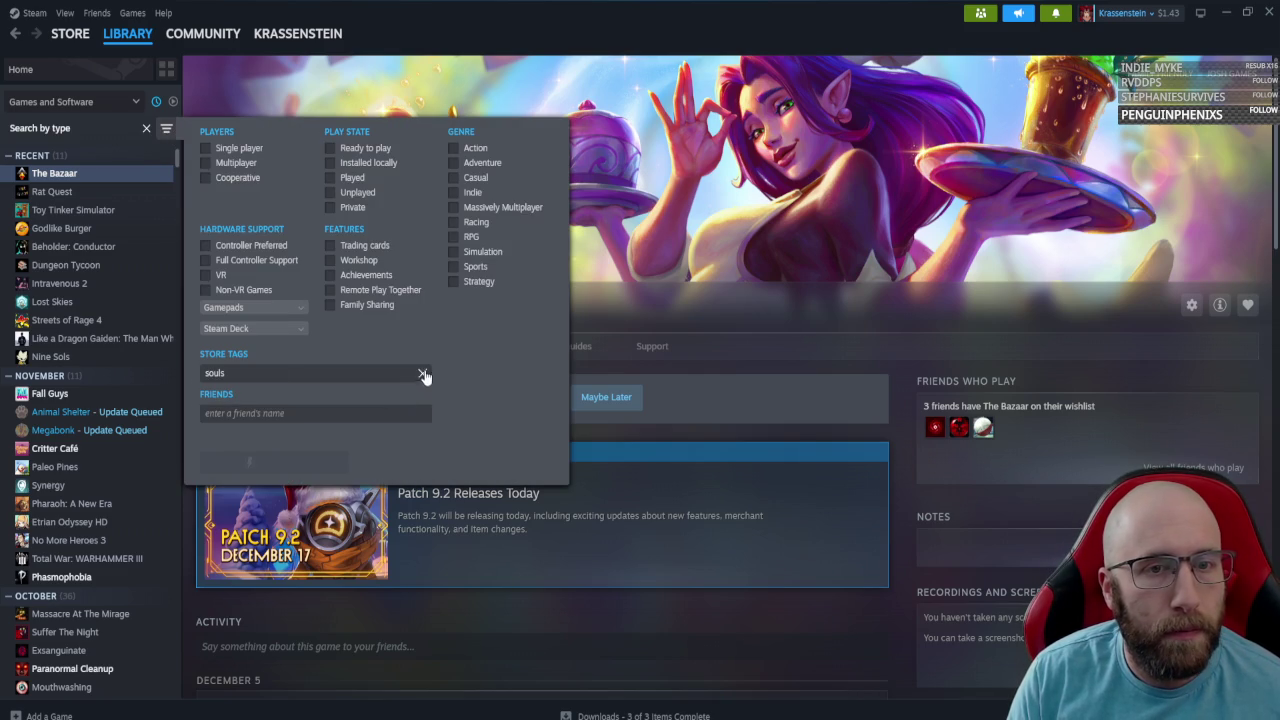
# Replace the souls store tag with 'fe' and filter by the Female Protagonist tag.
pyautogui.click(322, 419)
pyautogui.write('fe')
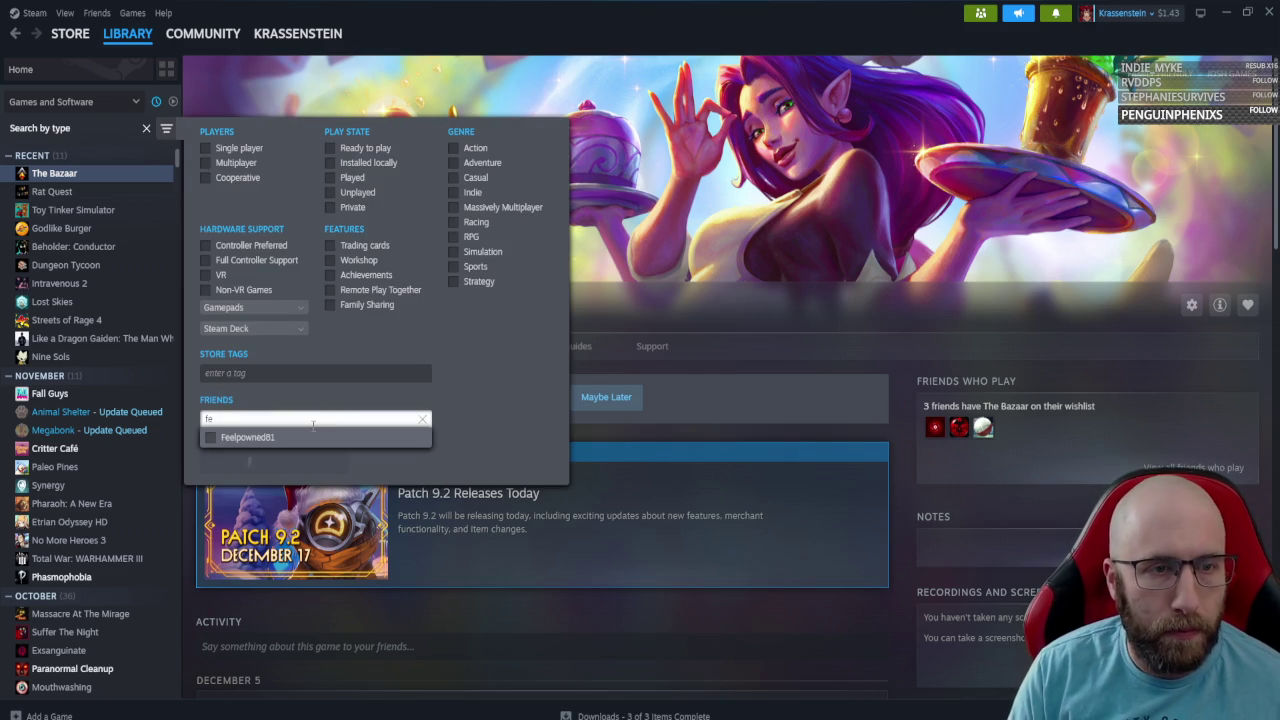
pyautogui.press('BackSpace')
pyautogui.press('BackSpace')
pyautogui.click(290, 372)
pyautogui.write('fe')
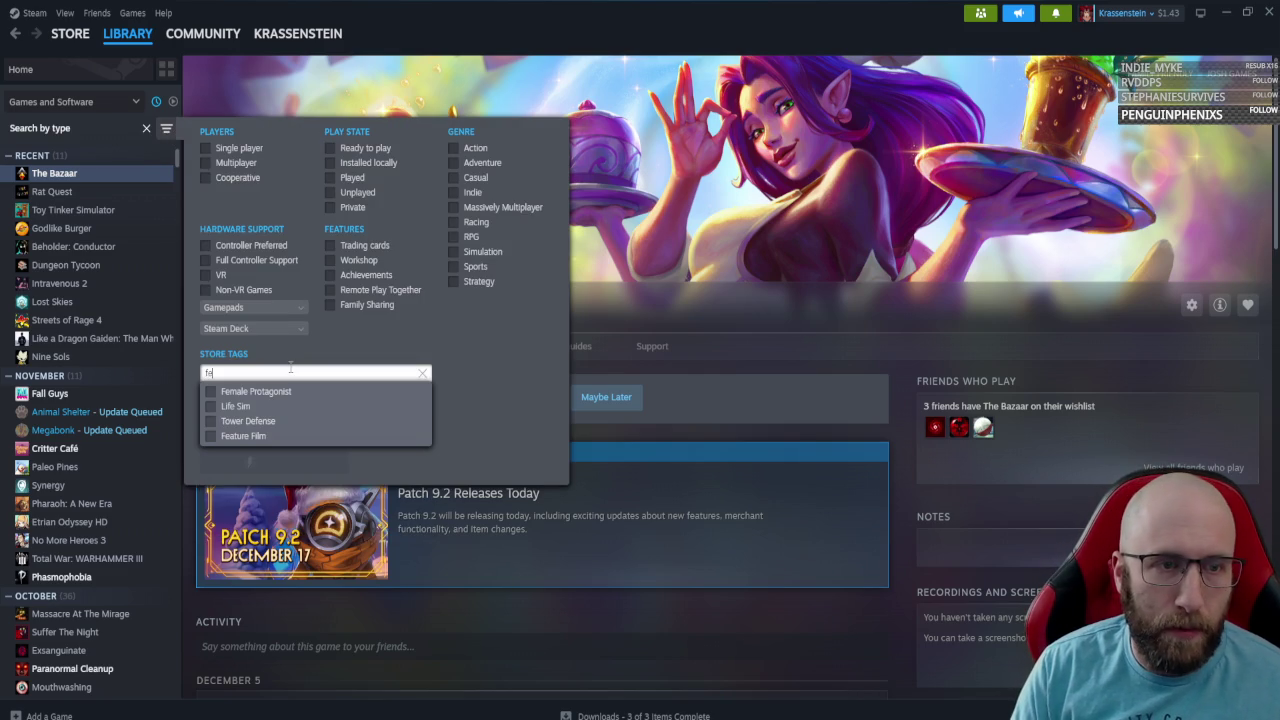
pyautogui.click(256, 392)
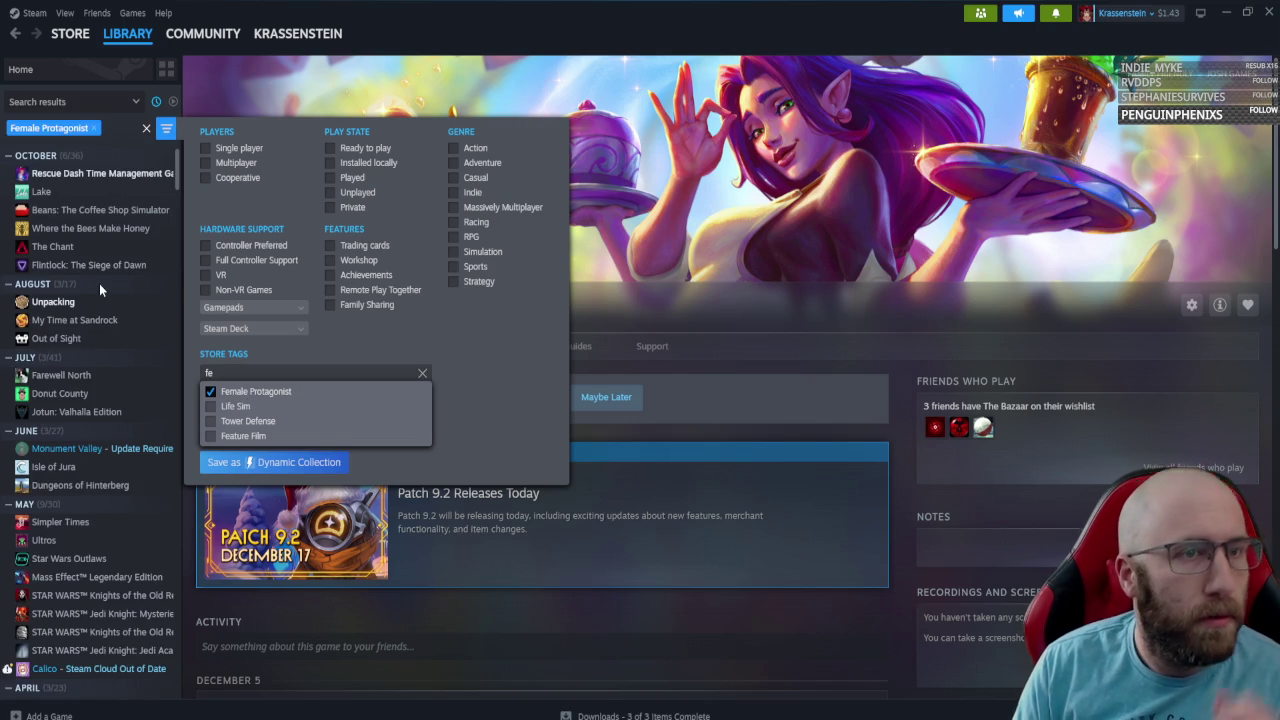
# Scroll the Female Protagonist game list, then switch to the SteamDB browser window.
pyautogui.scroll(-5, 102, 301)
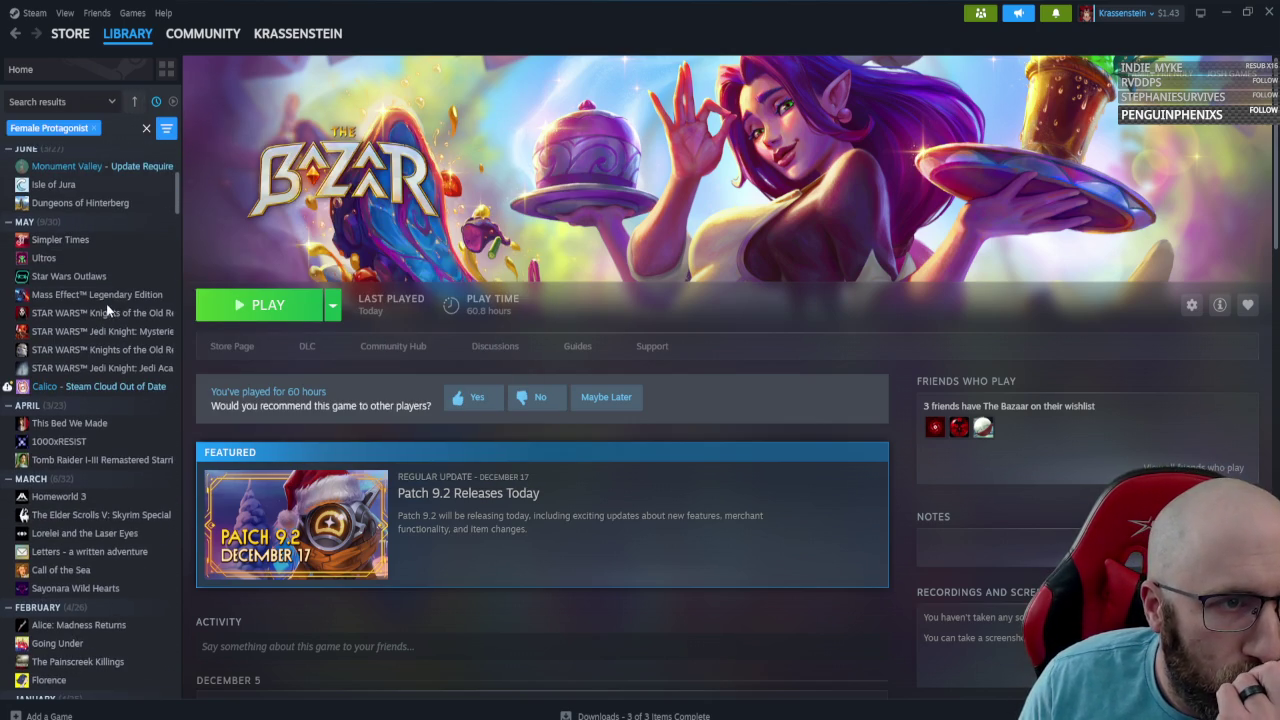
pyautogui.scroll(-5, 105, 298)
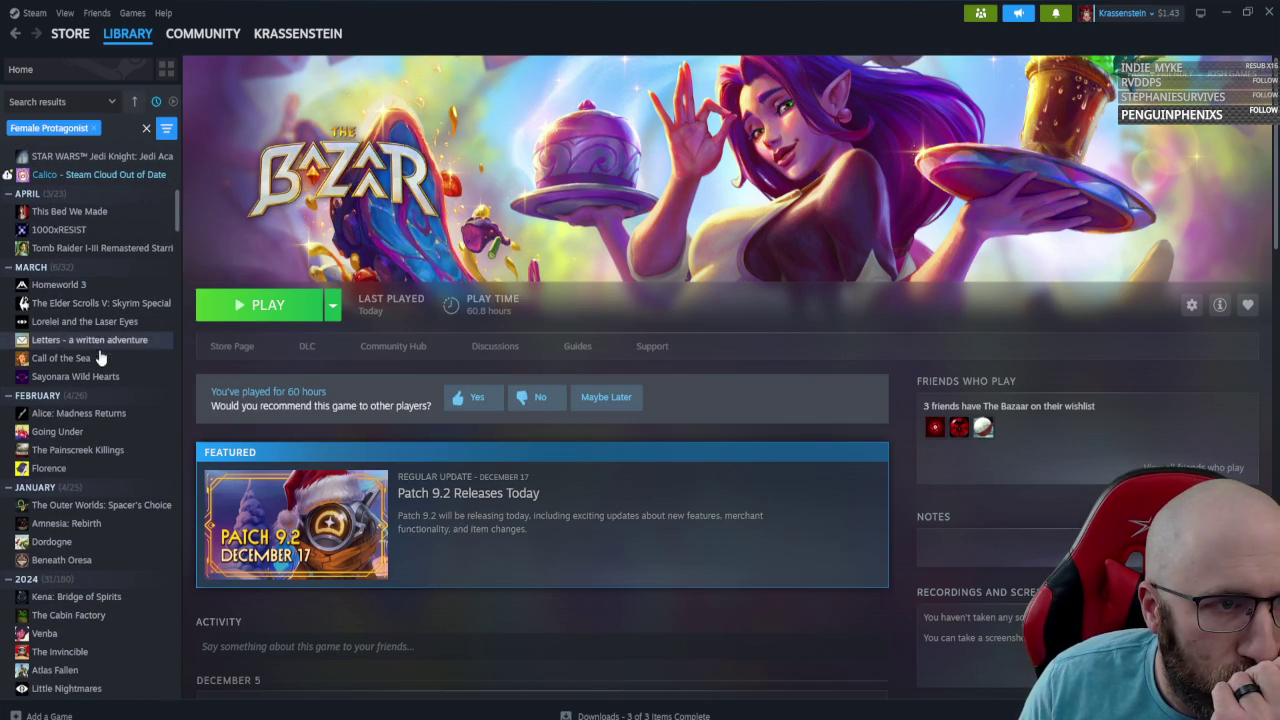
pyautogui.scroll(-3, 98, 375)
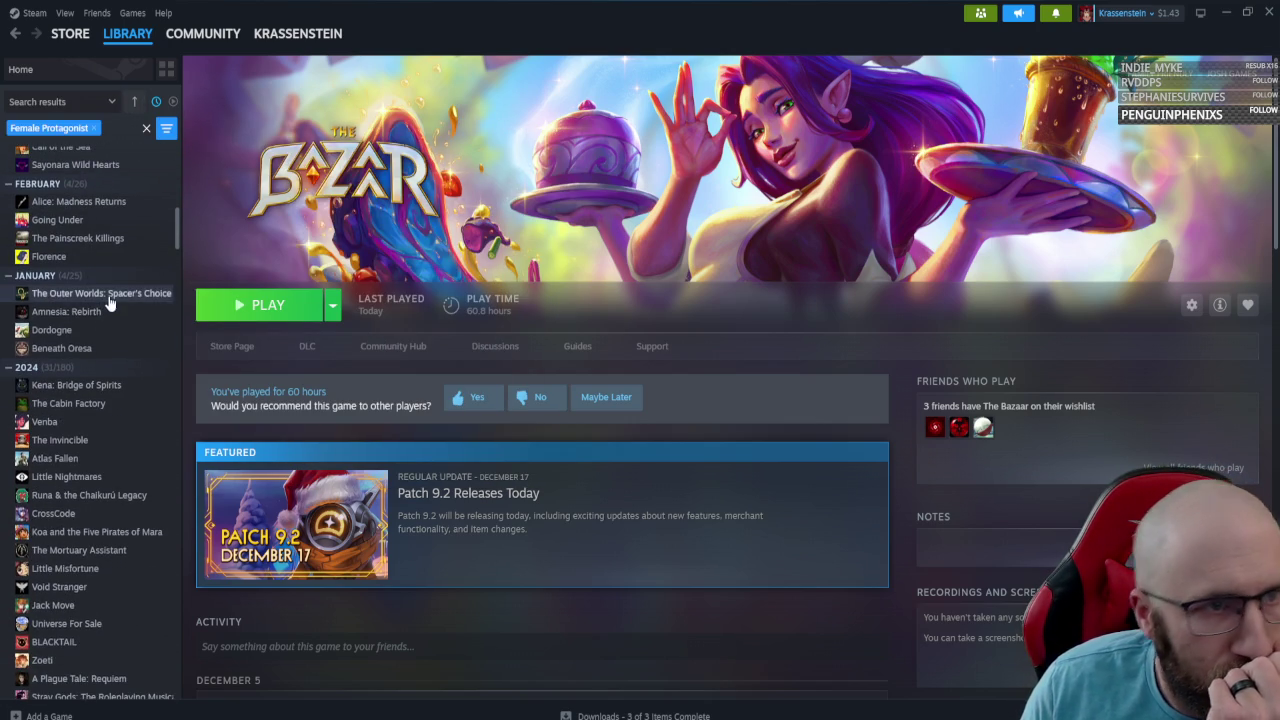
pyautogui.scroll(-3, 110, 328)
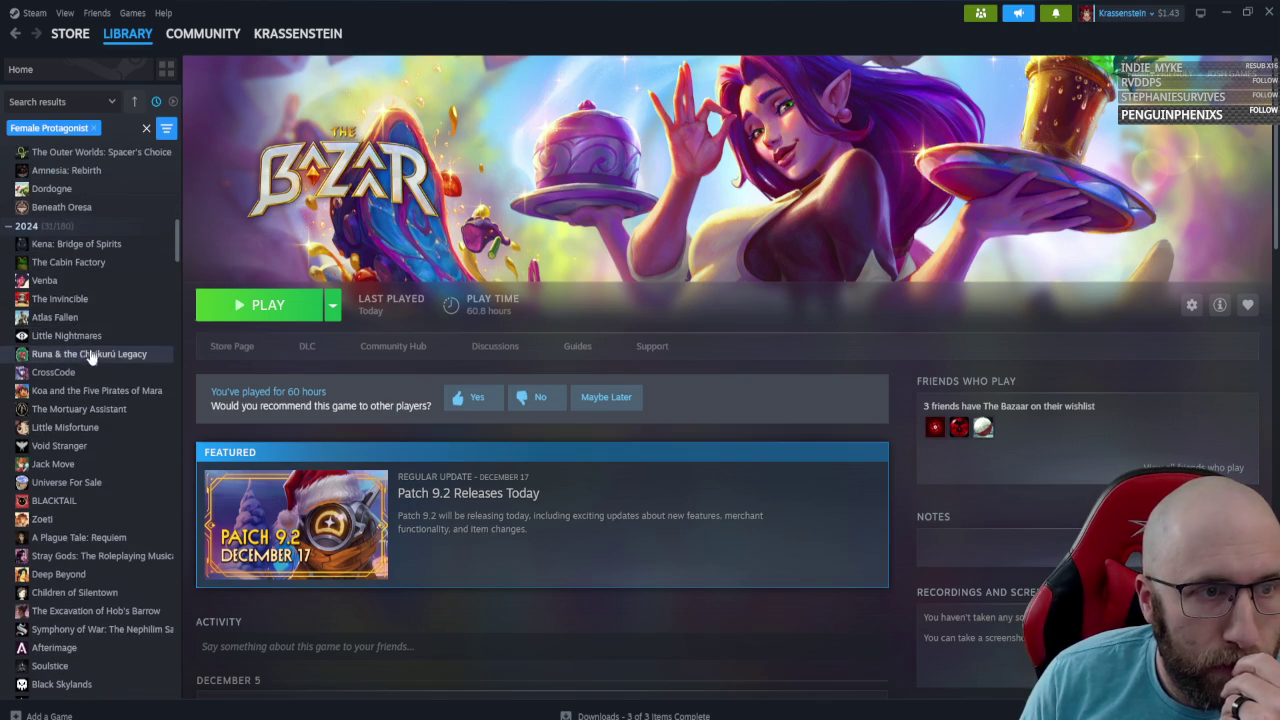
pyautogui.scroll(-3, 95, 325)
pyautogui.scroll(-3, 100, 305)
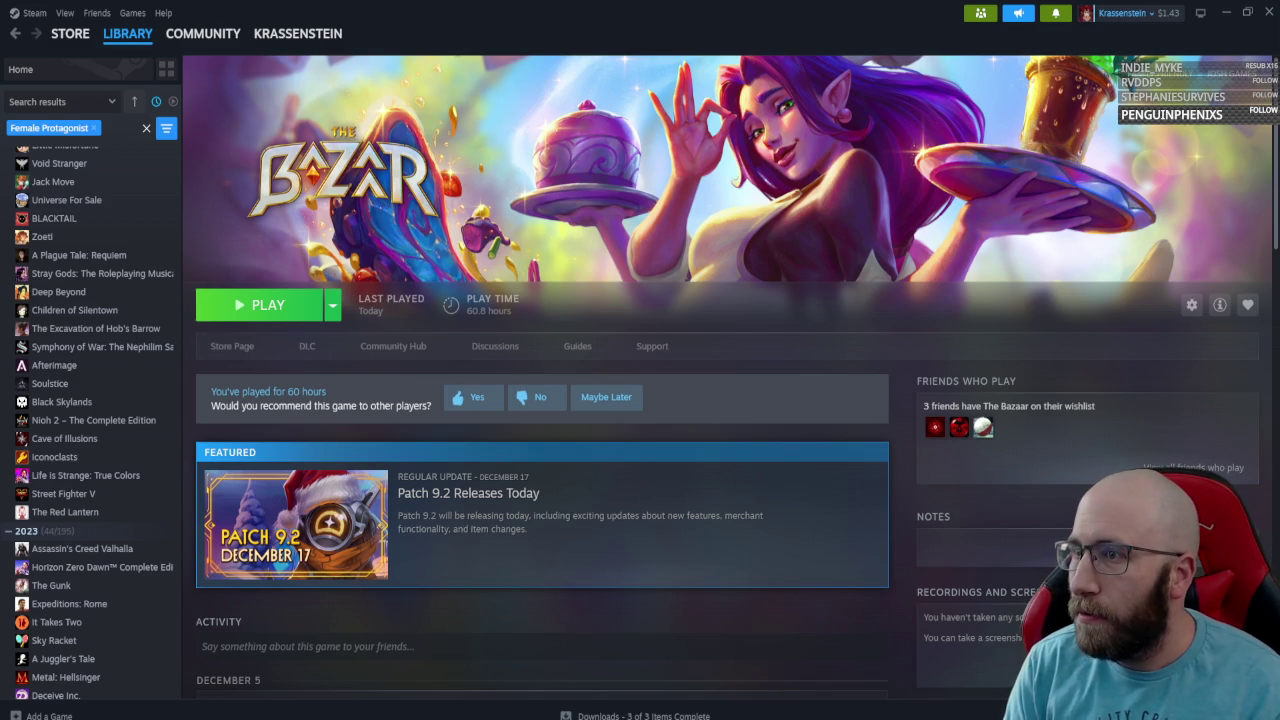
pyautogui.hotkey('alt', 'Tab')
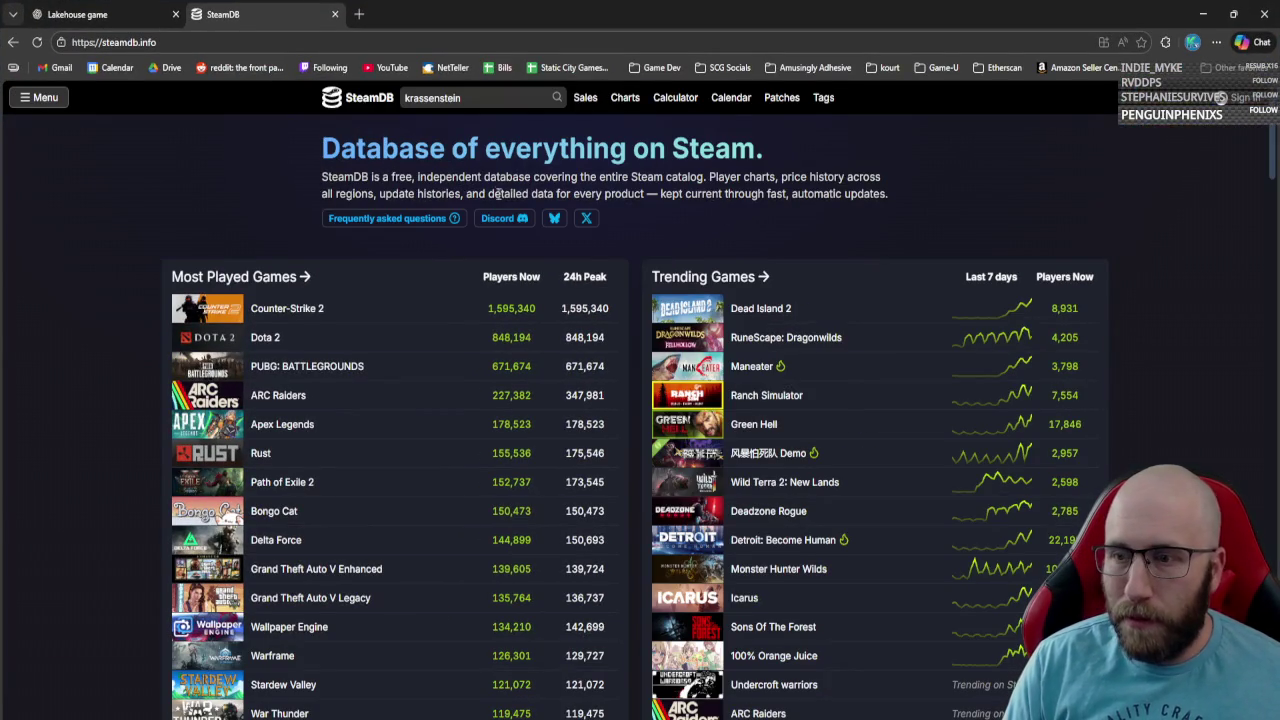
pyautogui.press('/')
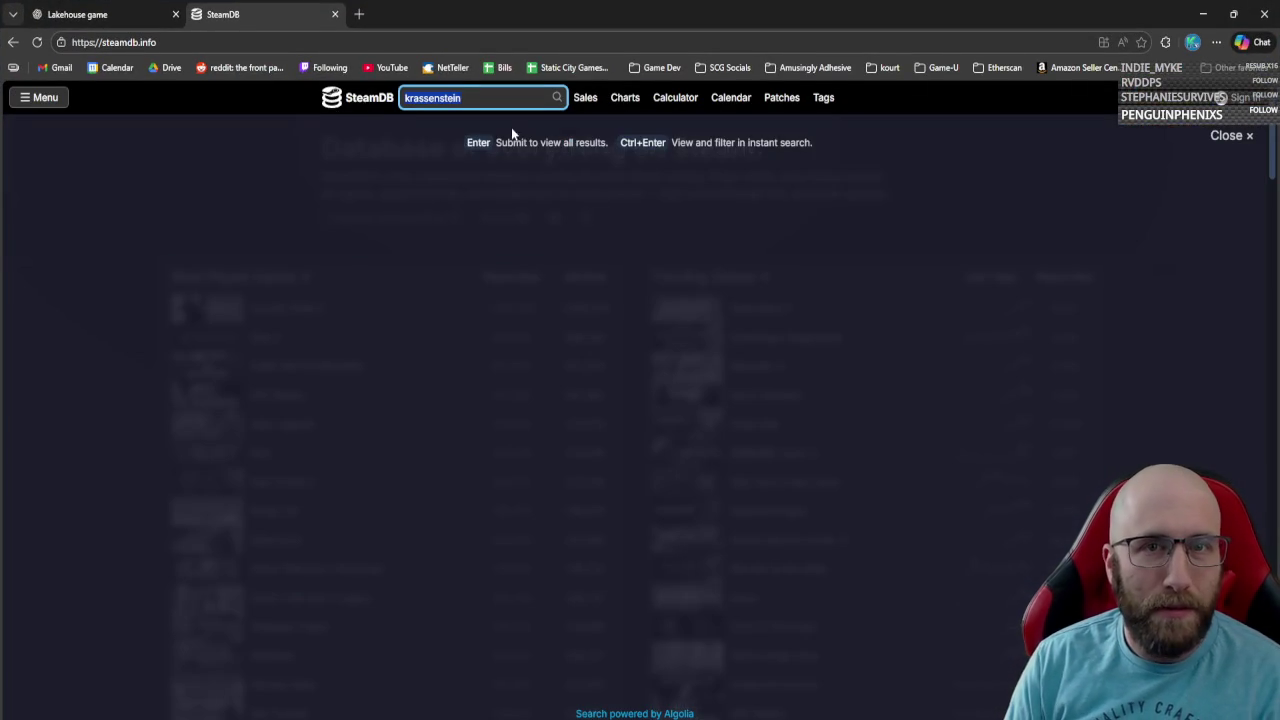
pyautogui.press('BackSpace')
pyautogui.click(662, 104)
pyautogui.click(539, 334)
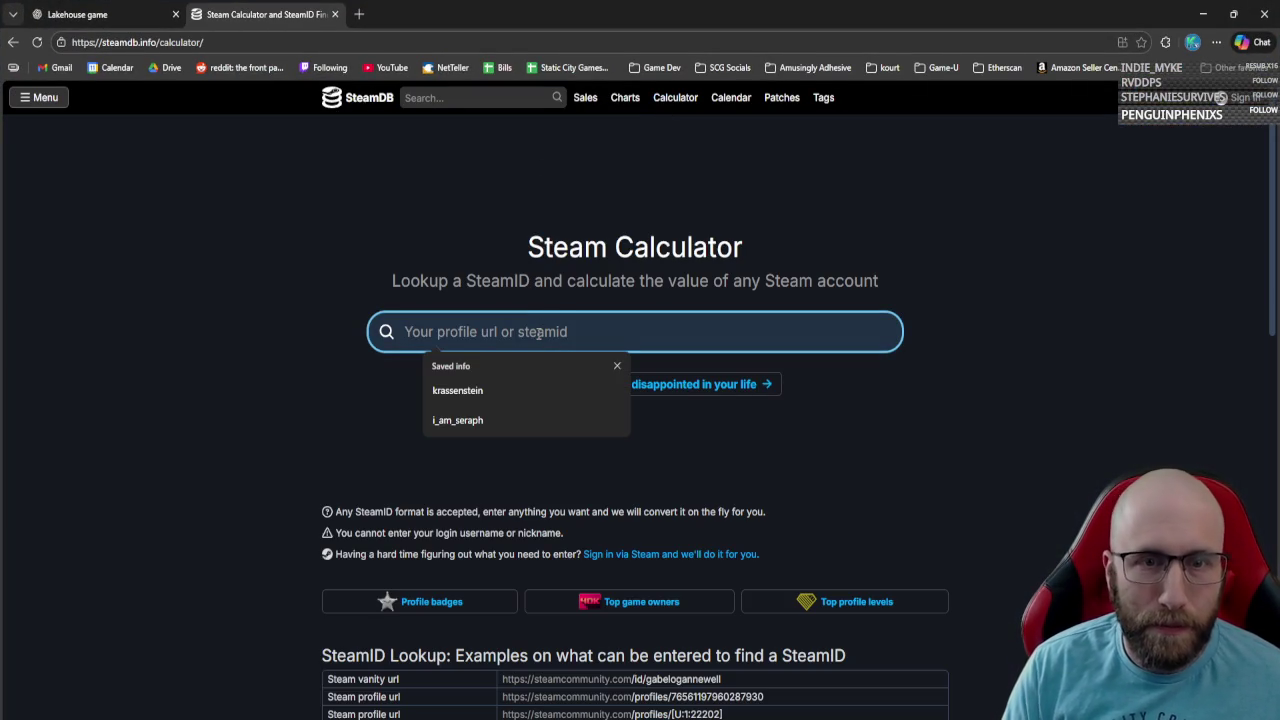
pyautogui.write('krassen')
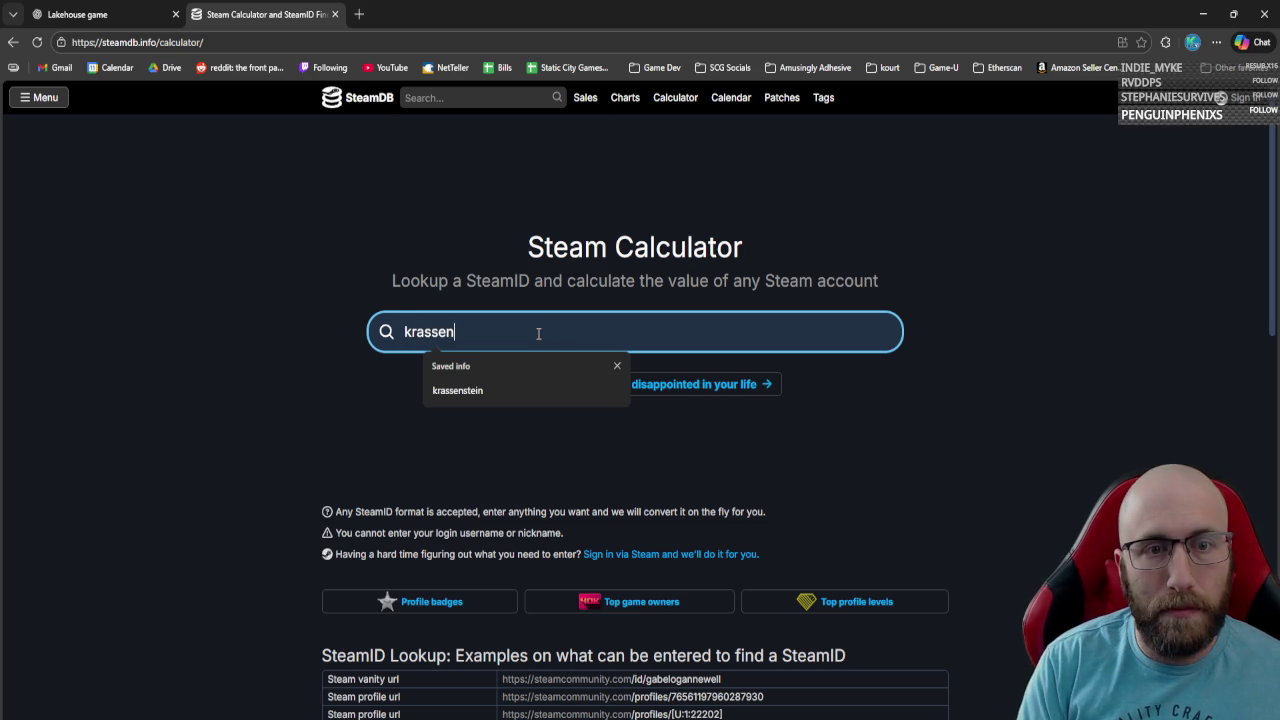
pyautogui.write('stein')
pyautogui.click(660, 384)
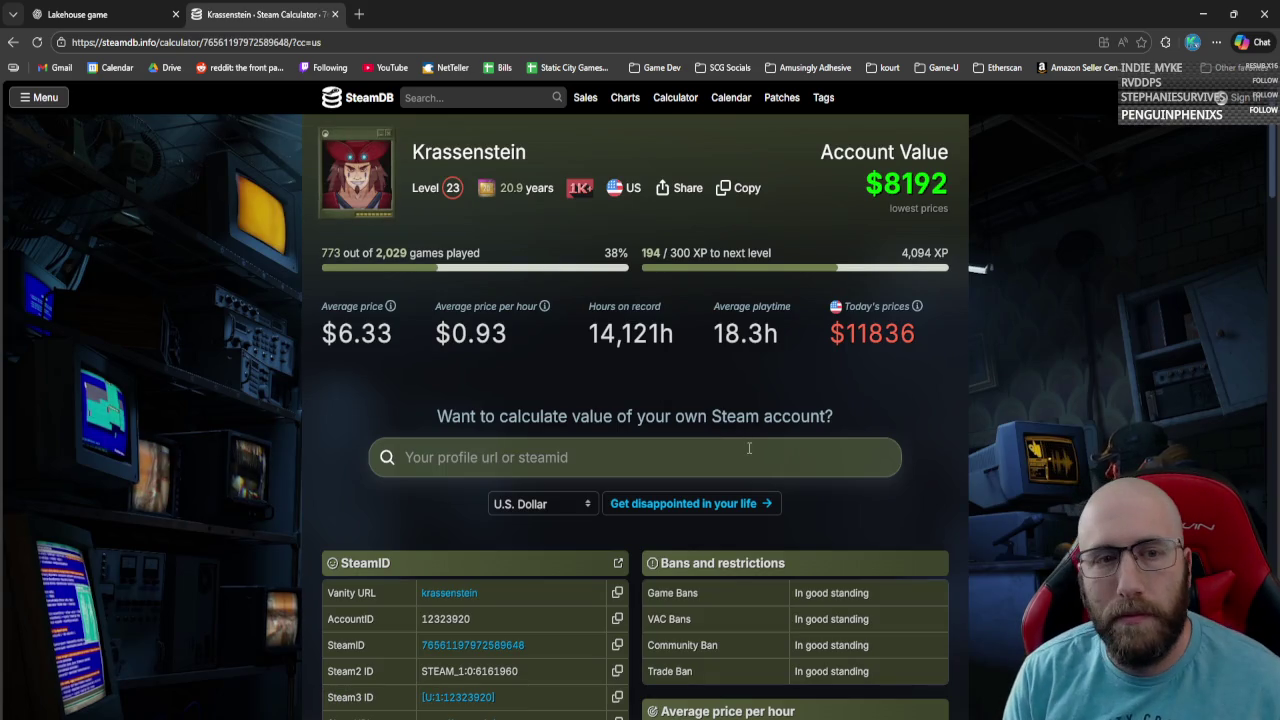
pyautogui.moveTo(929, 338)
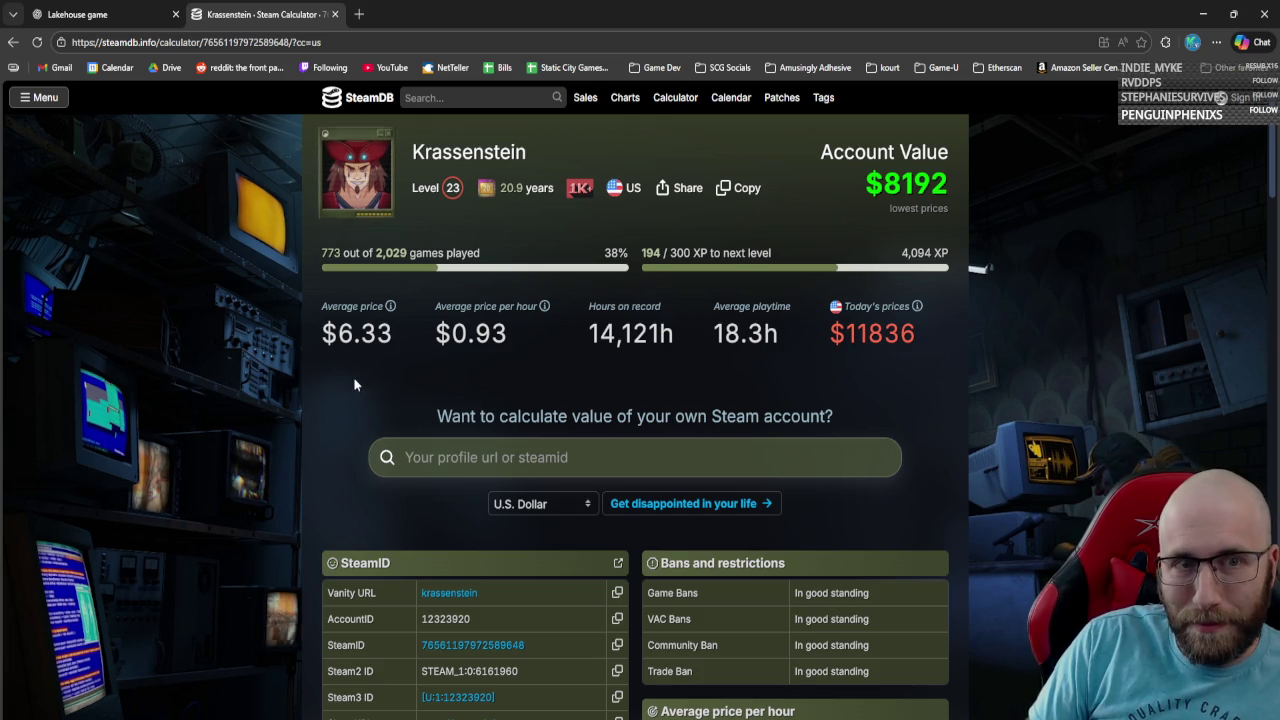
pyautogui.scroll(-3, 358, 390)
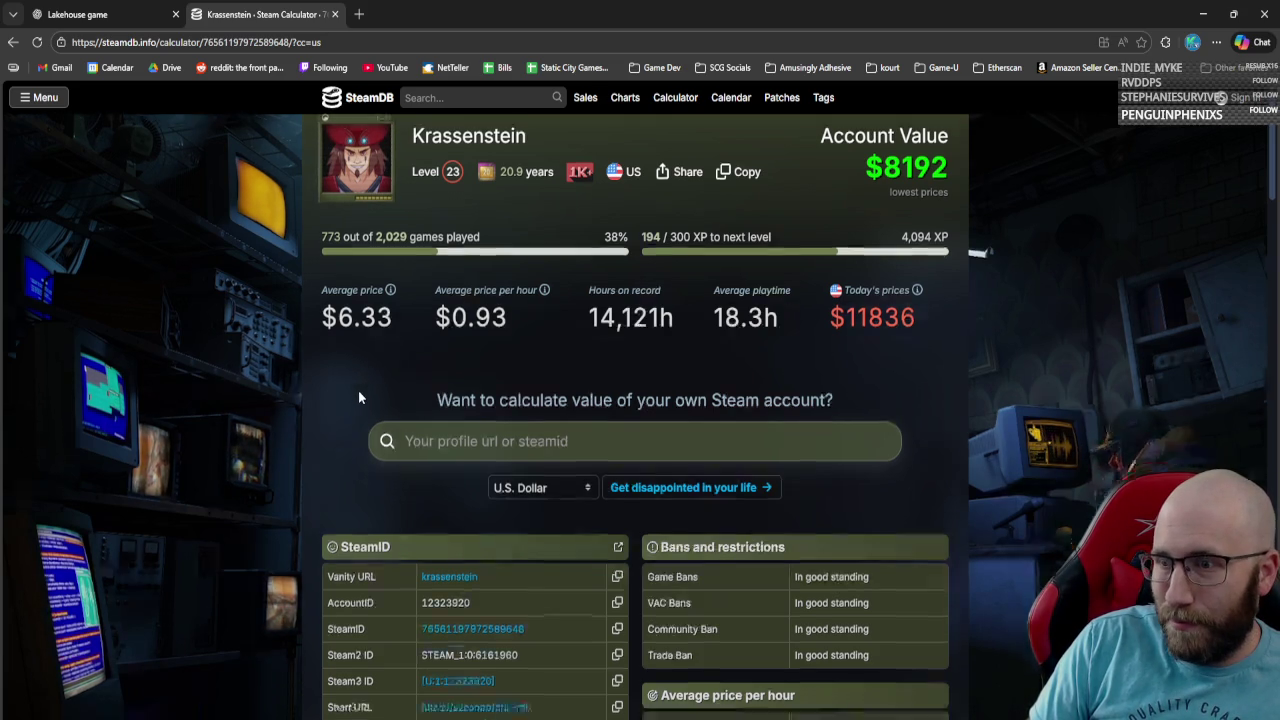
pyautogui.scroll(-5, 264, 370)
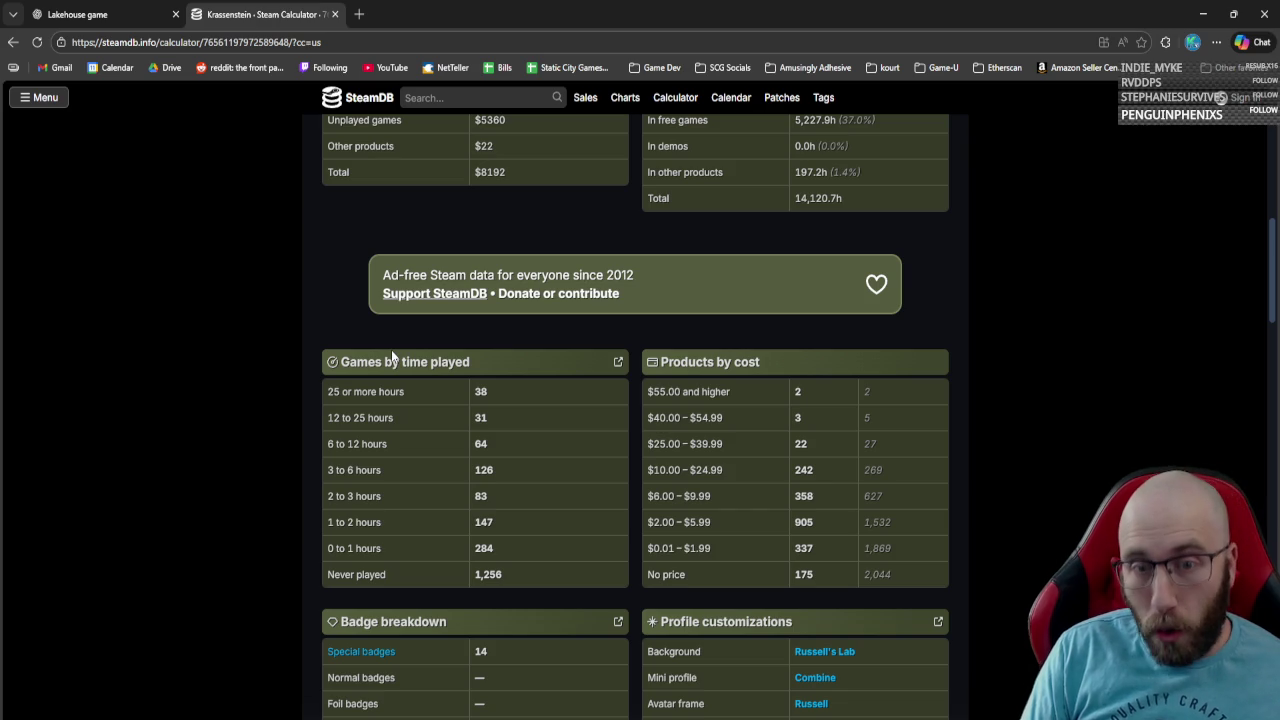
pyautogui.scroll(-10, 561, 255)
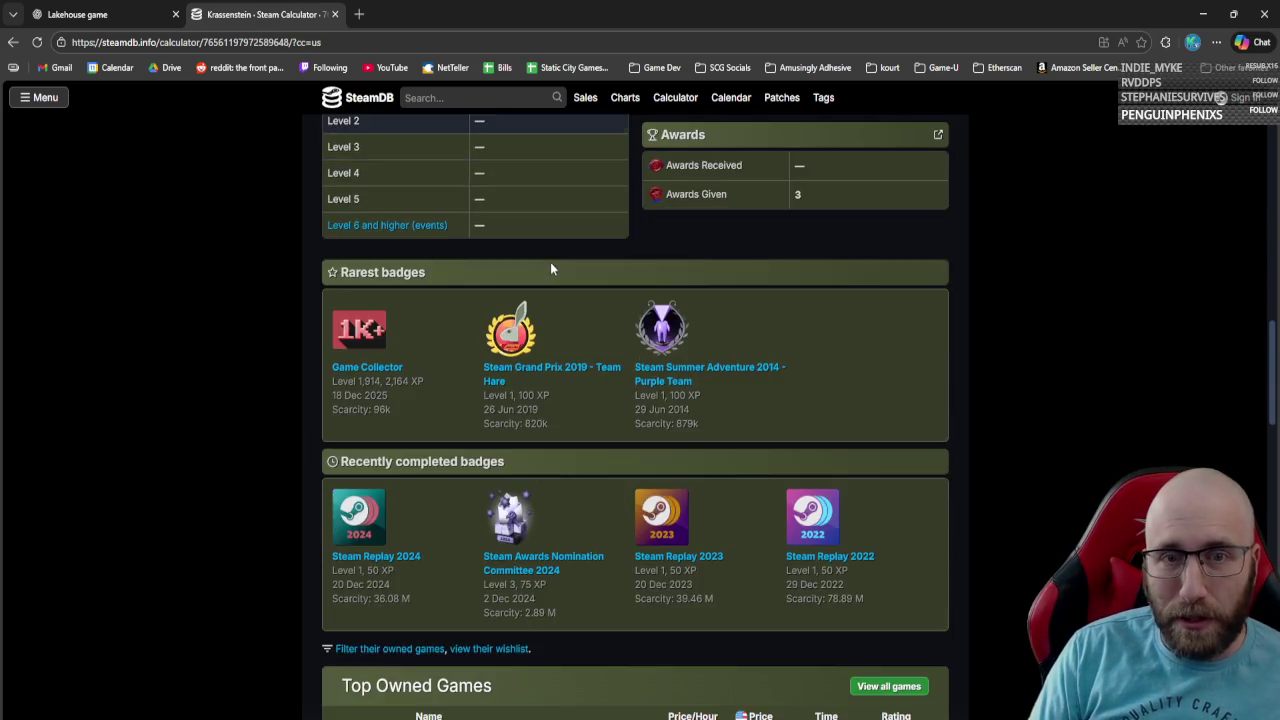
pyautogui.scroll(-2, 535, 290)
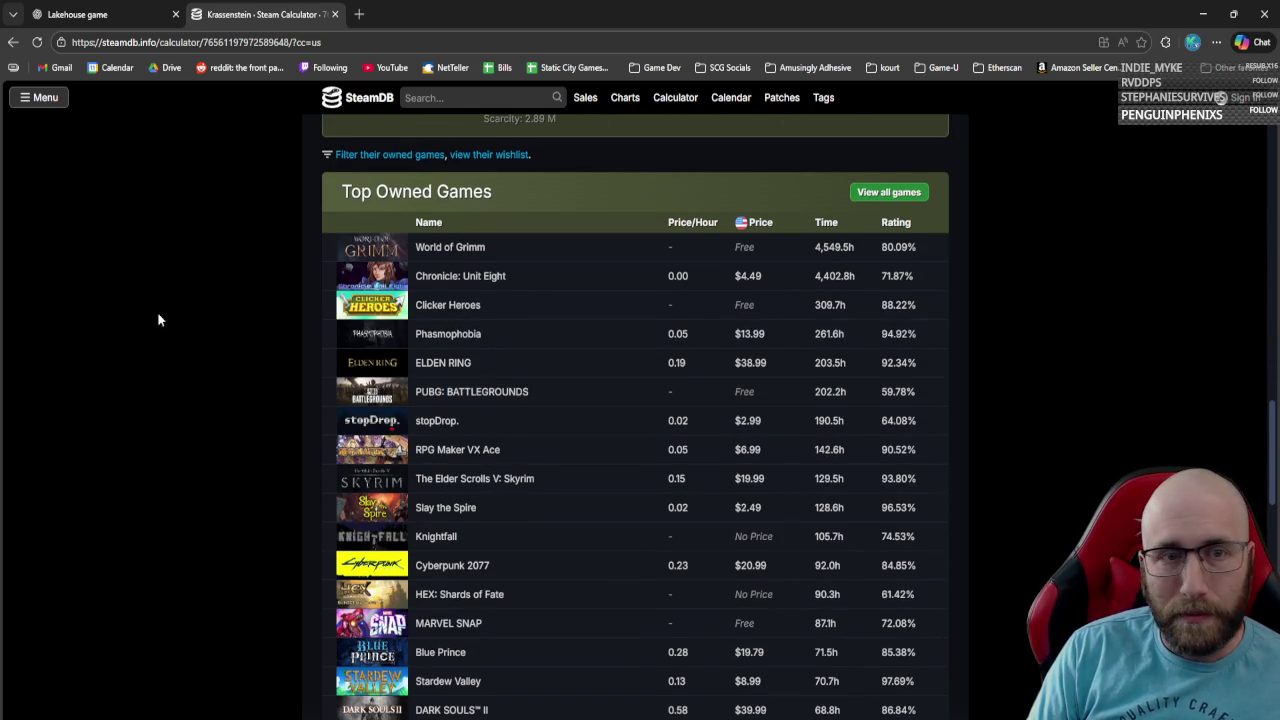
pyautogui.scroll(-2, 244, 331)
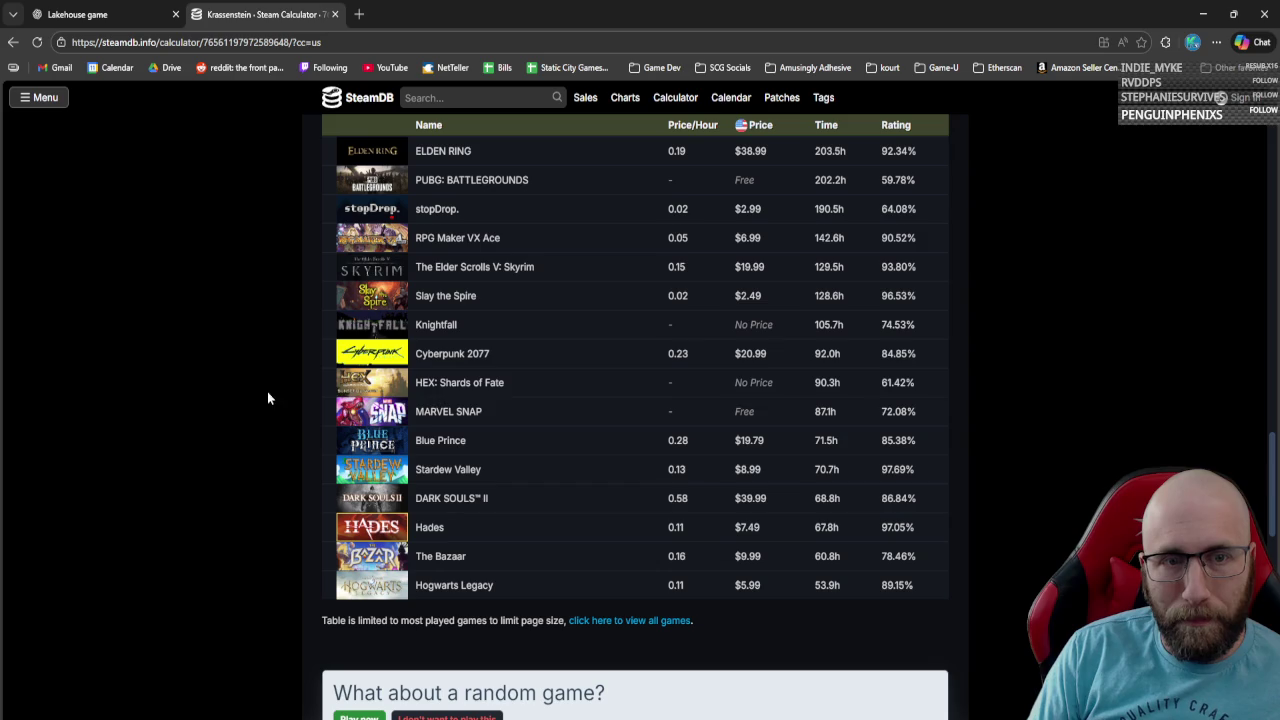
pyautogui.doubleClick(828, 353)
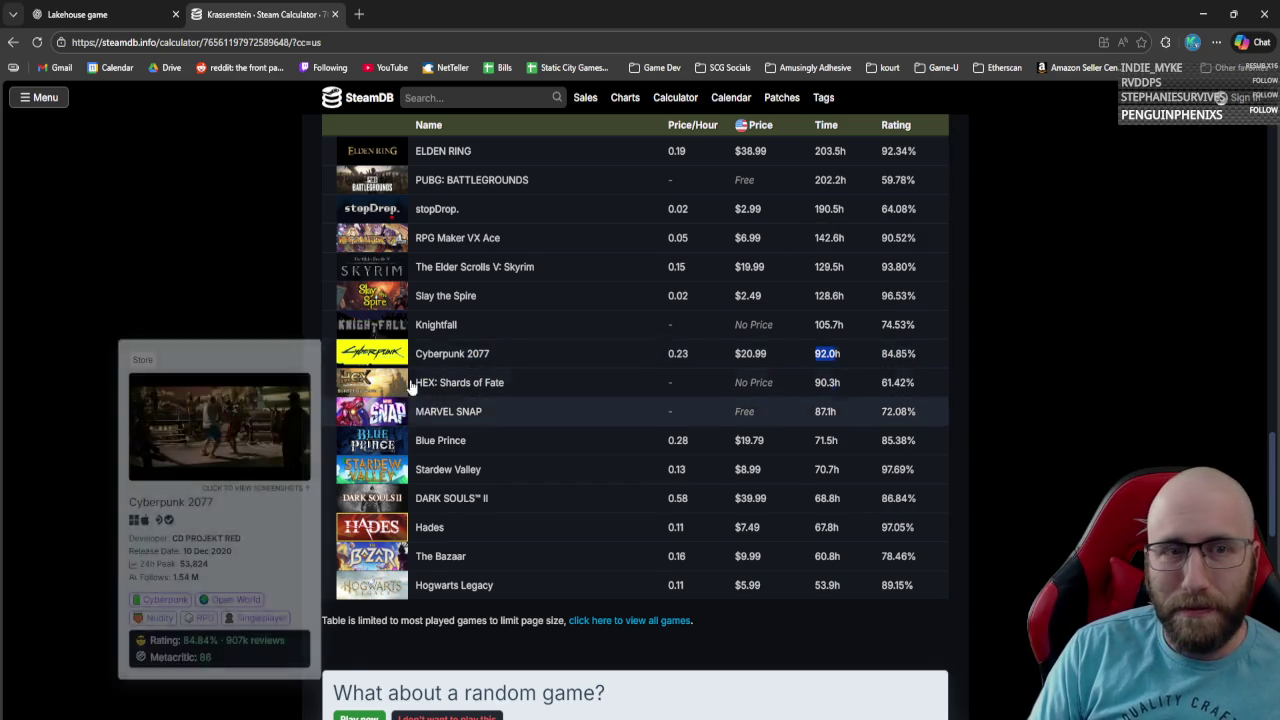
pyautogui.click(148, 303)
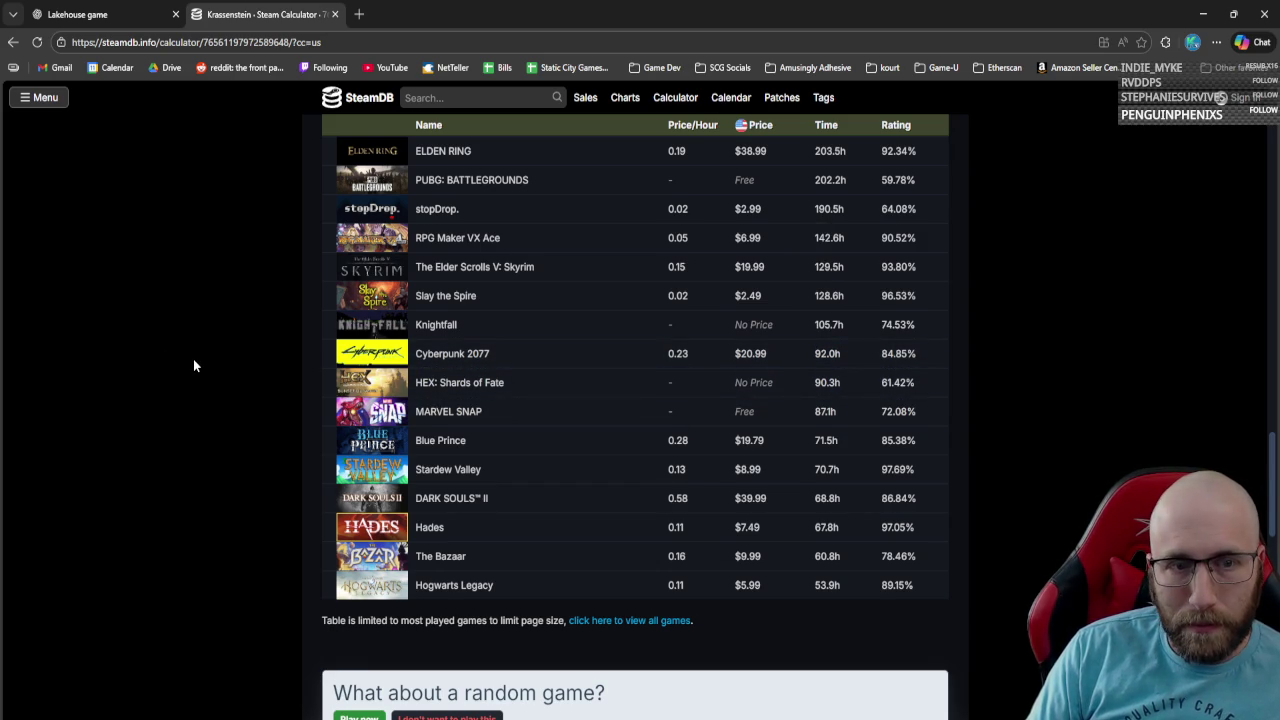
pyautogui.scroll(5, 195, 367)
pyautogui.scroll(-1, 195, 374)
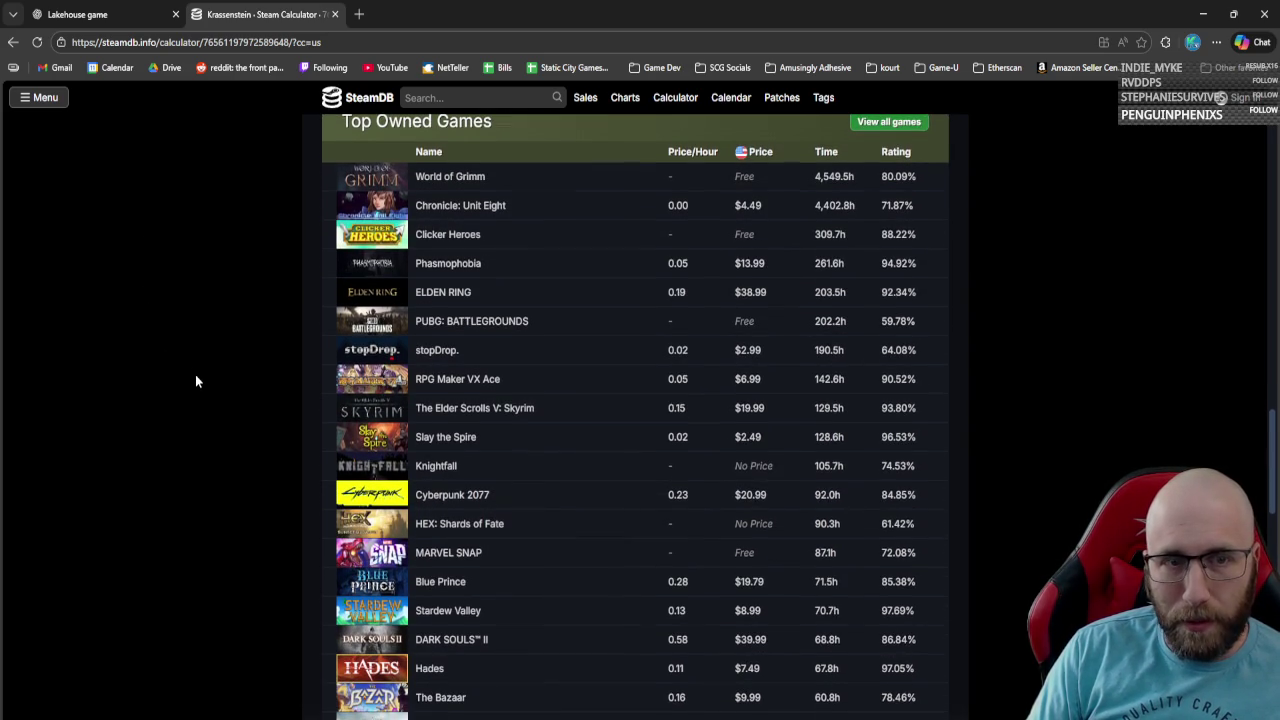
pyautogui.scroll(-2, 196, 378)
pyautogui.scroll(2, 201, 378)
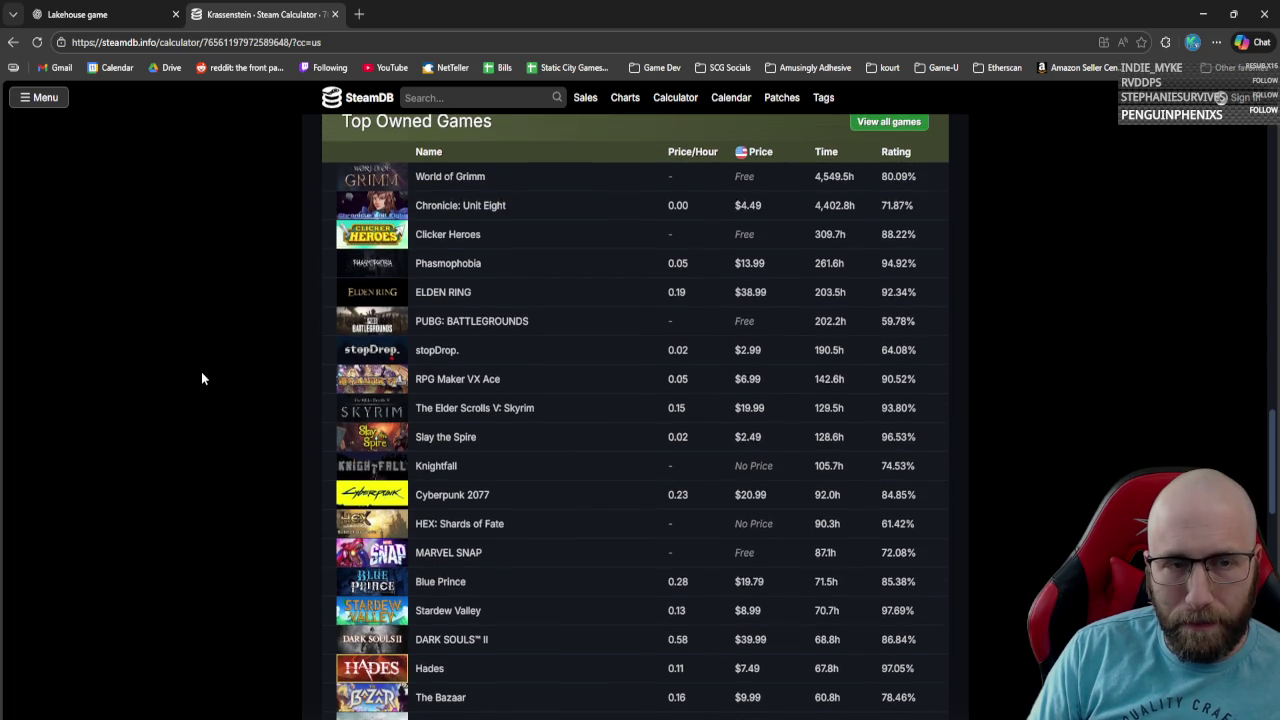
pyautogui.moveTo(474, 178)
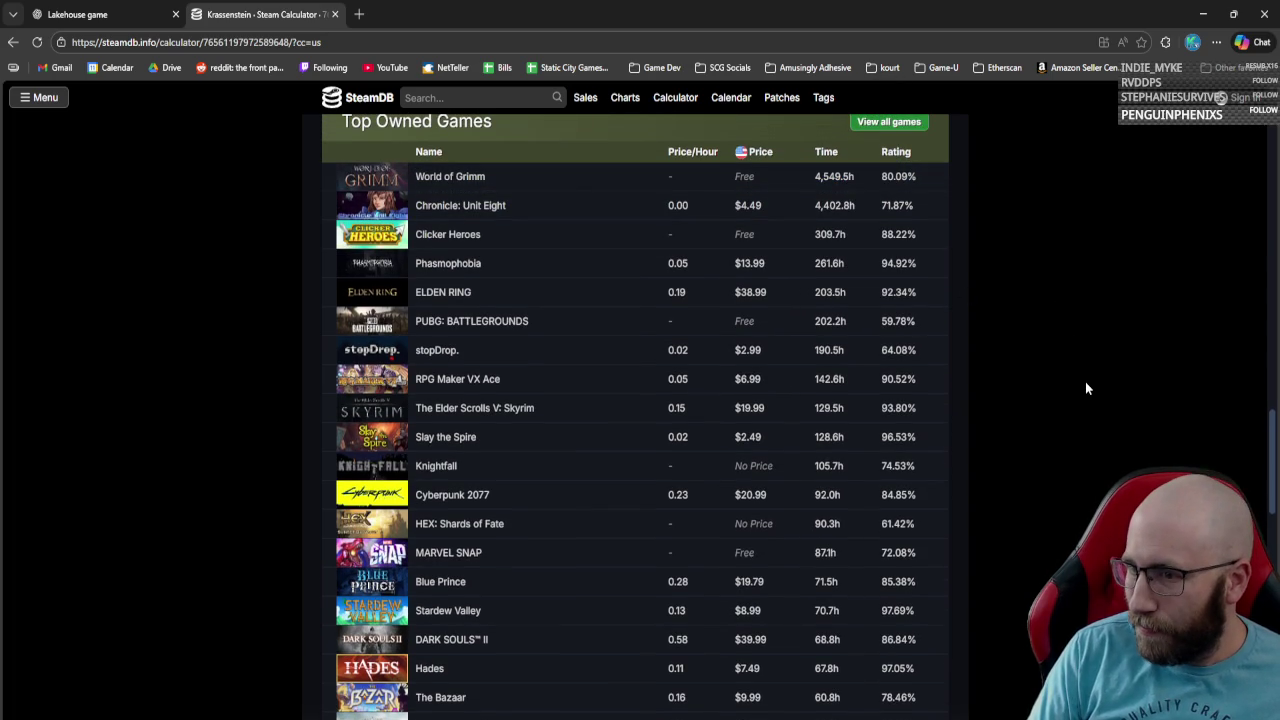
pyautogui.scroll(-3, 1087, 388)
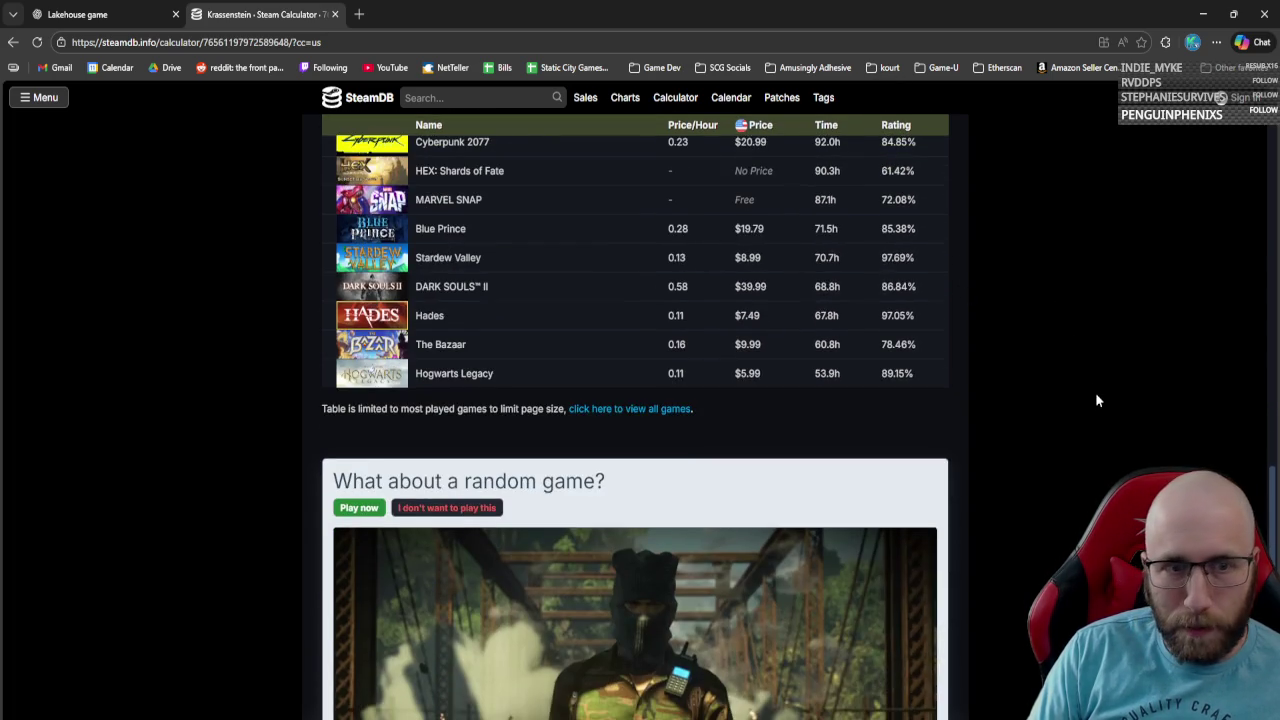
pyautogui.scroll(-3, 1097, 395)
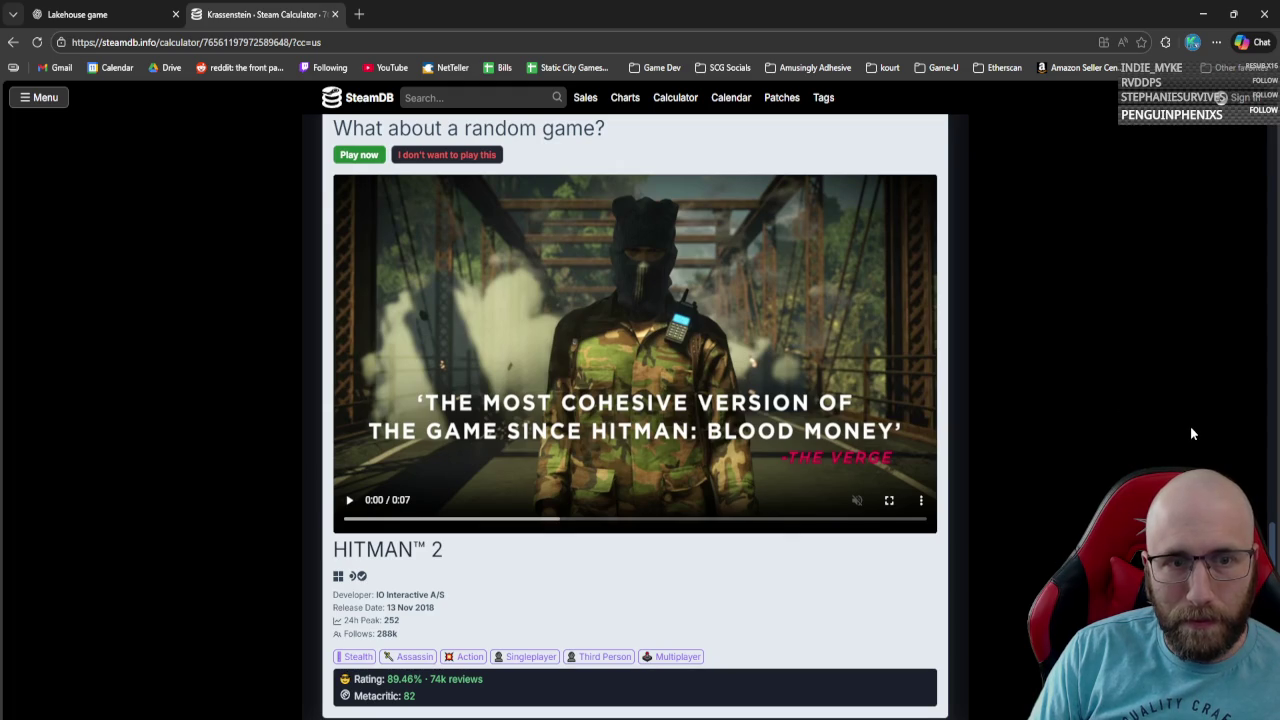
pyautogui.scroll(4, 1191, 433)
pyautogui.scroll(8, 1191, 433)
pyautogui.scroll(7, 1190, 433)
pyautogui.scroll(-4, 1190, 433)
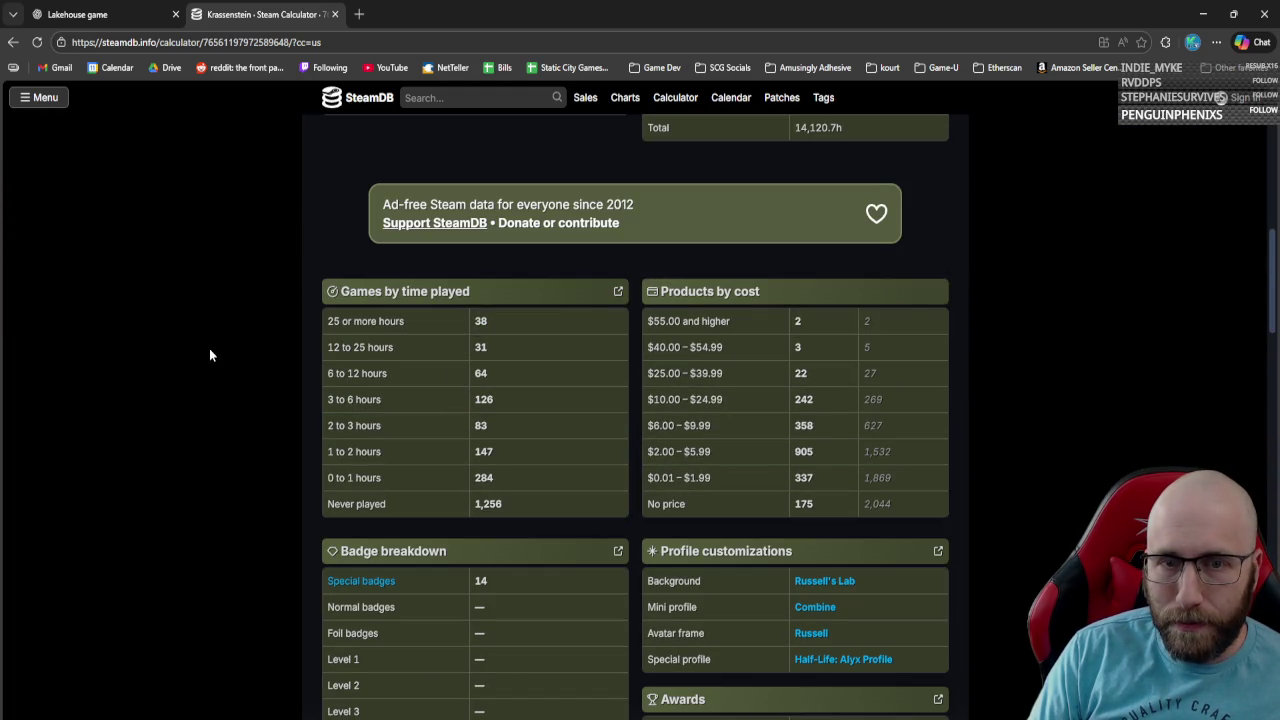
pyautogui.scroll(-3, 210, 355)
pyautogui.scroll(5, 209, 353)
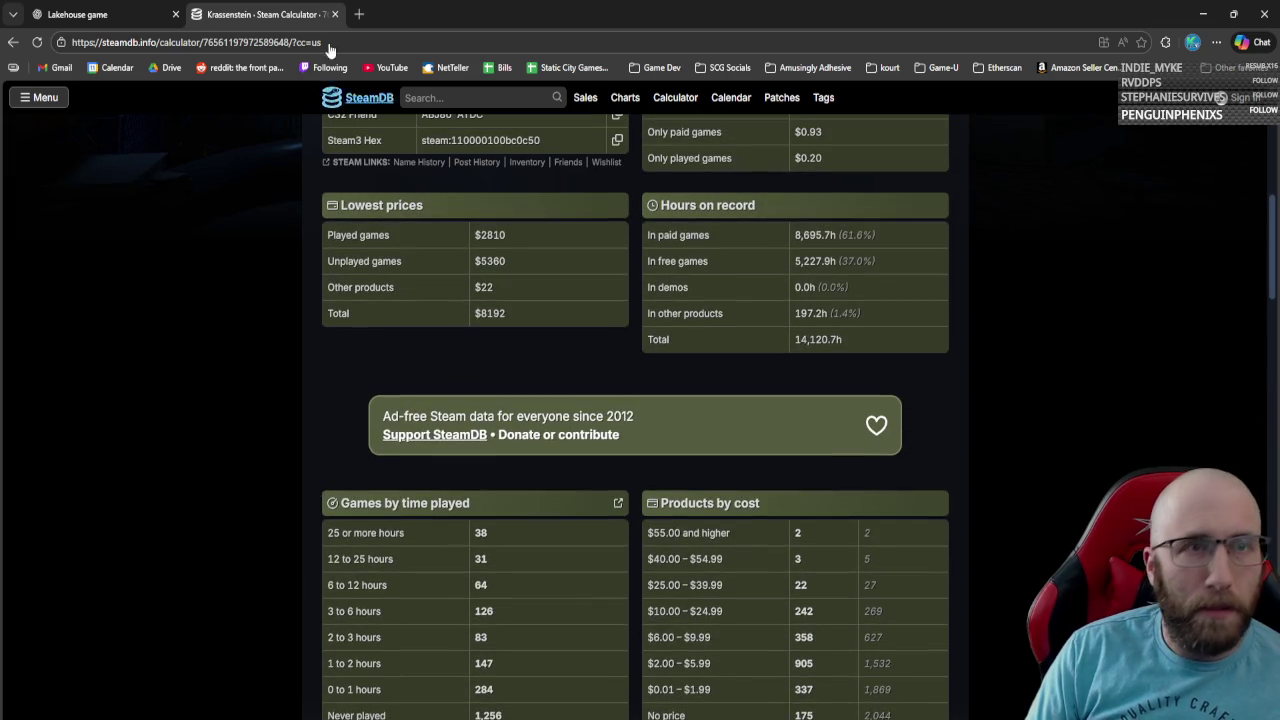
pyautogui.hotkey('alt', 'Tab')
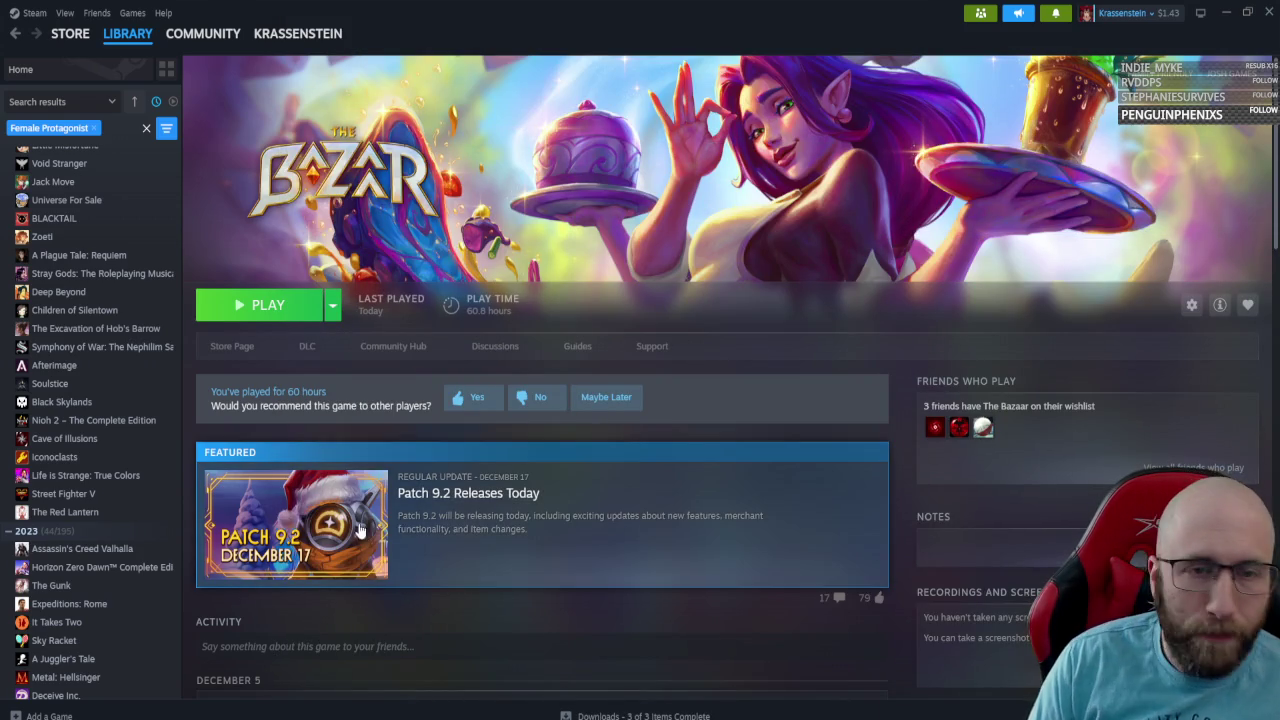
# Scroll through the Female Protagonist games, then remove that tag filter from the library.
pyautogui.scroll(-2, 140, 373)
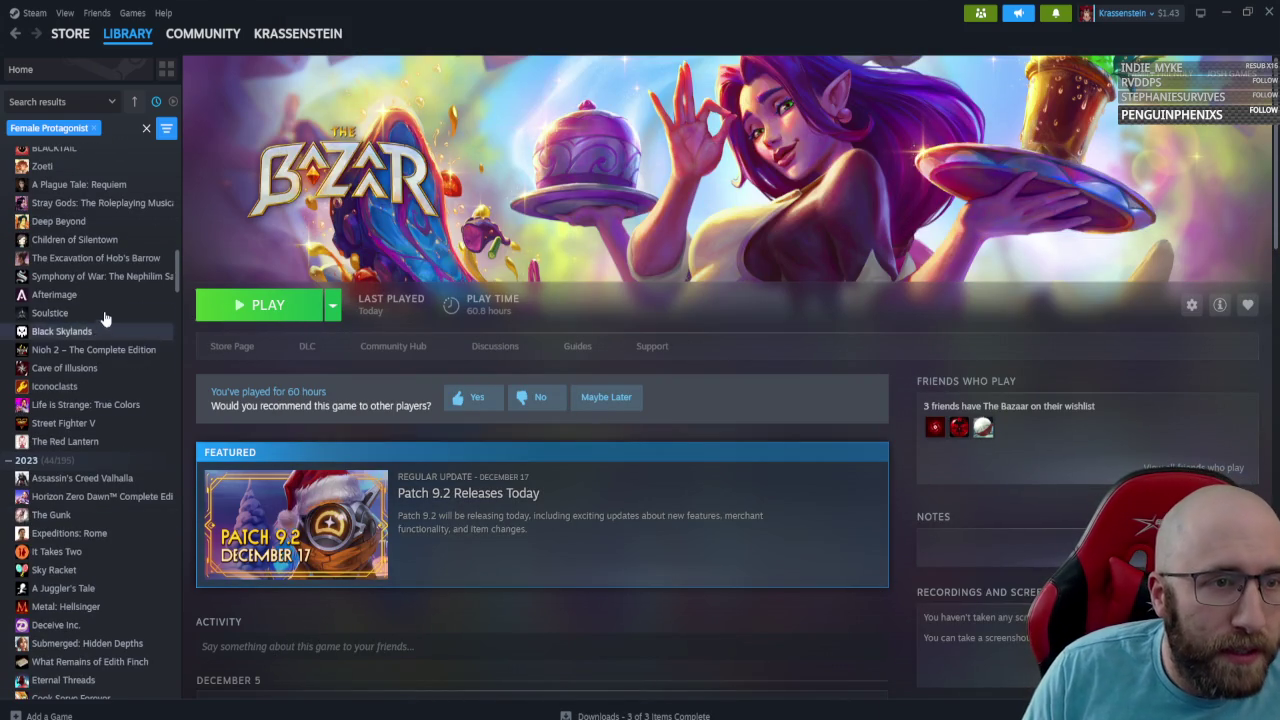
pyautogui.scroll(-5, 90, 400)
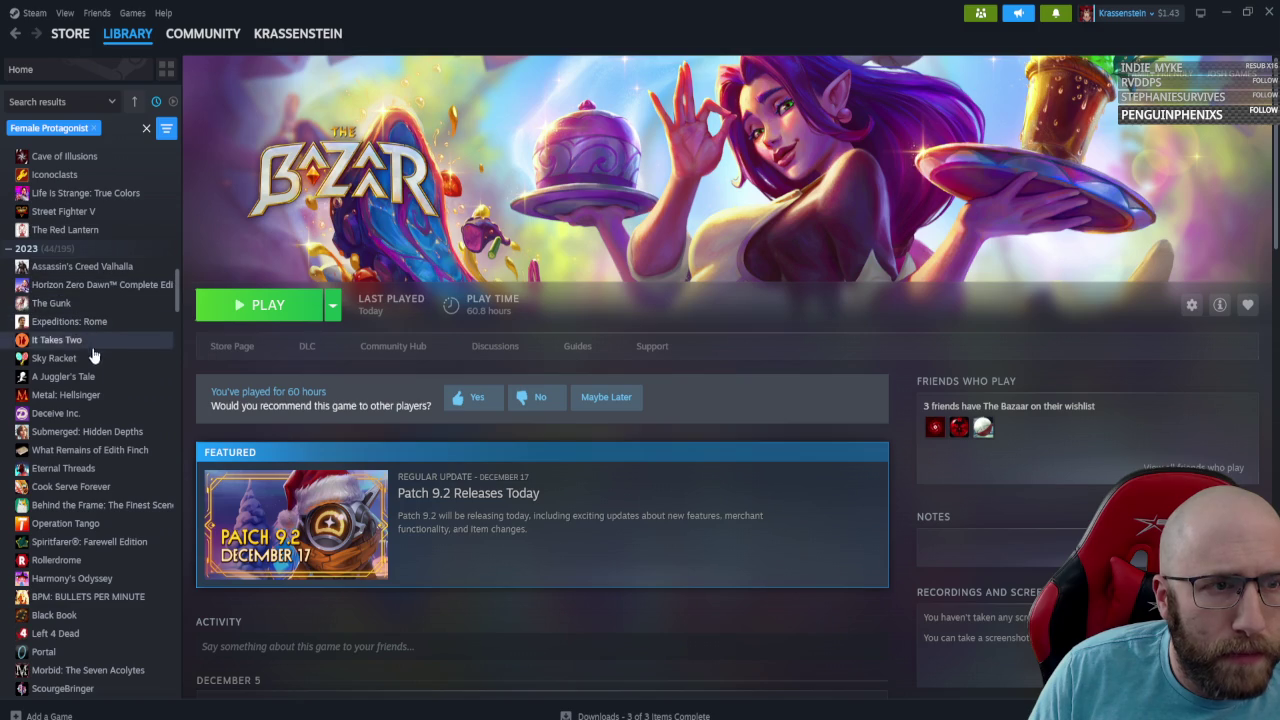
pyautogui.scroll(-2, 99, 390)
pyautogui.scroll(-4, 99, 388)
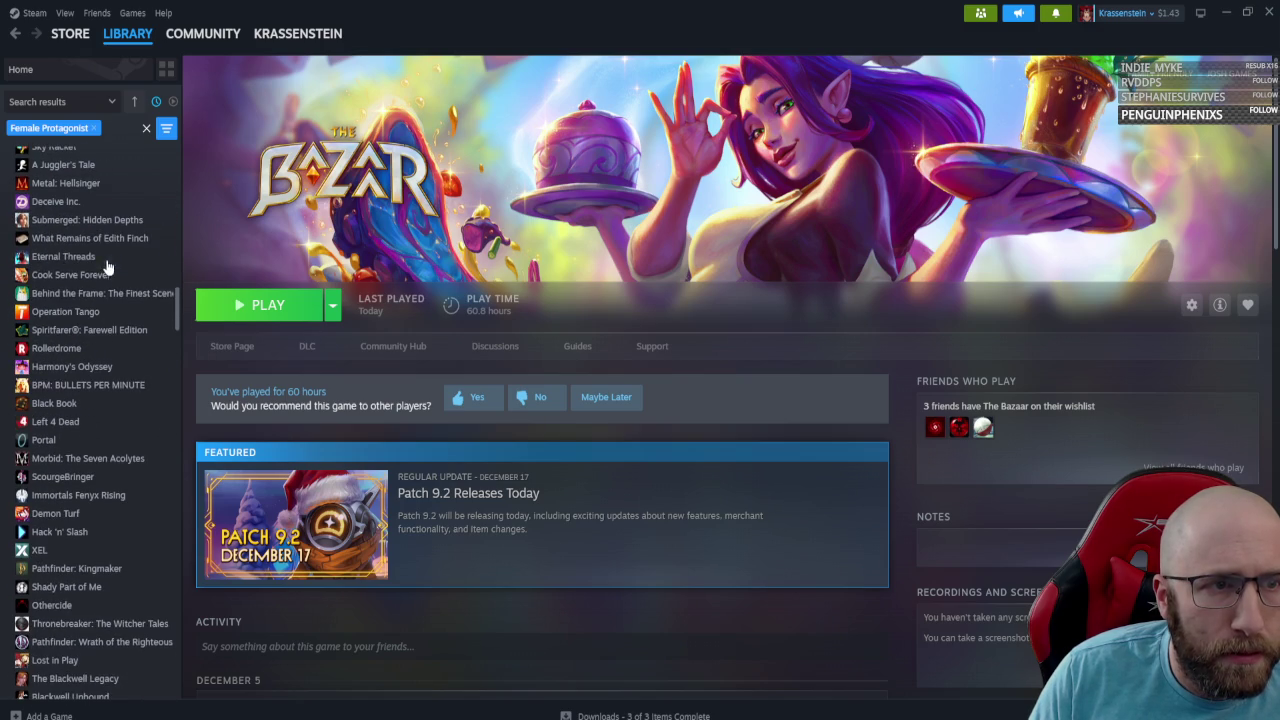
pyautogui.scroll(-6, 106, 411)
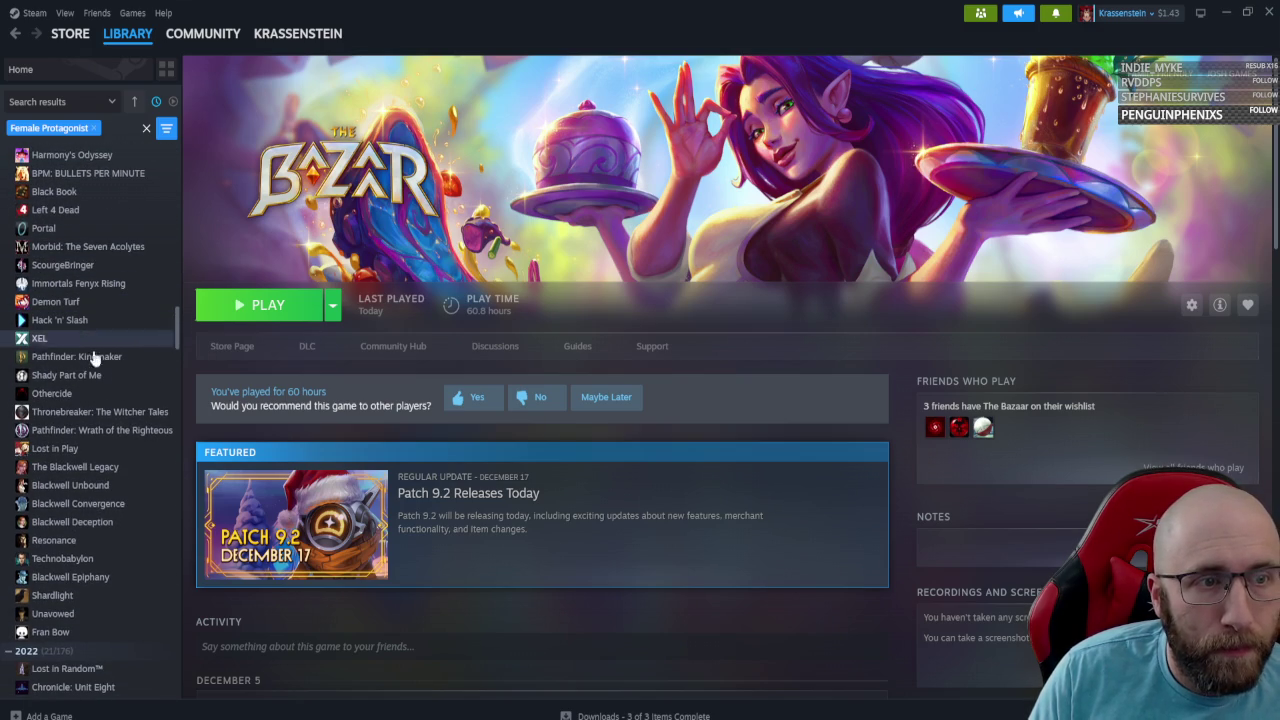
pyautogui.scroll(-2, 96, 421)
pyautogui.scroll(-8, 106, 423)
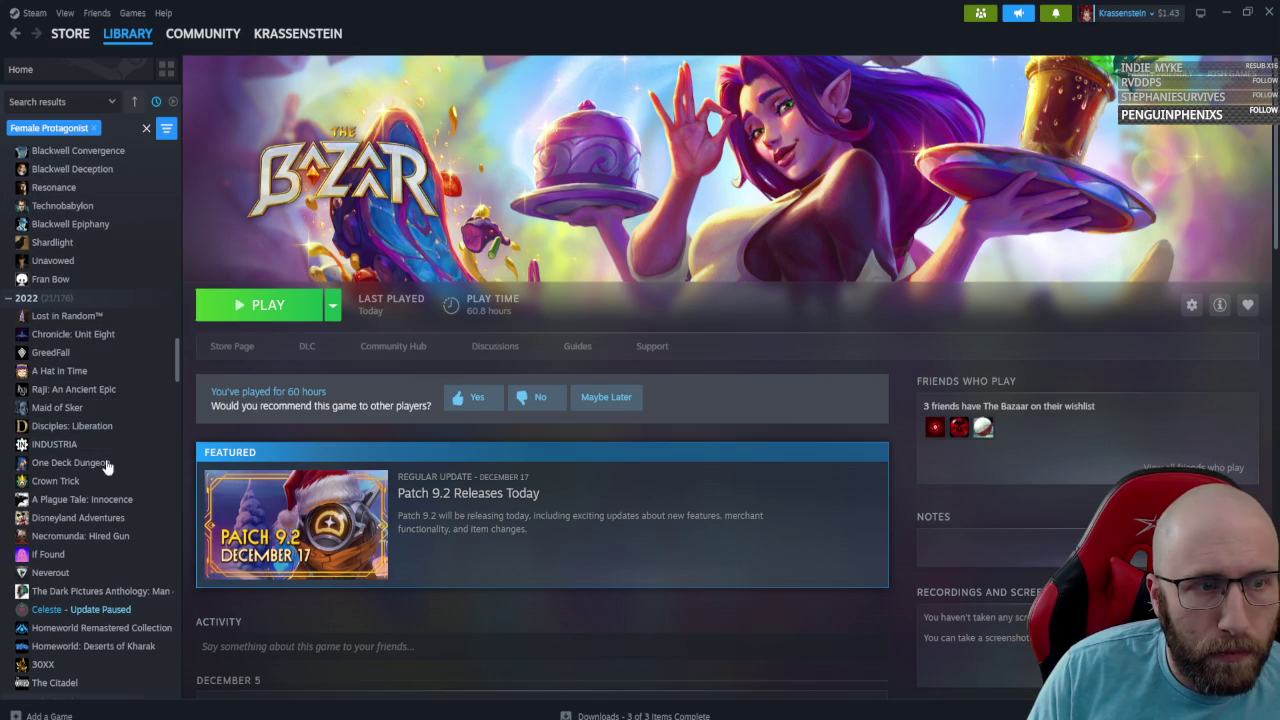
pyautogui.scroll(-4, 90, 456)
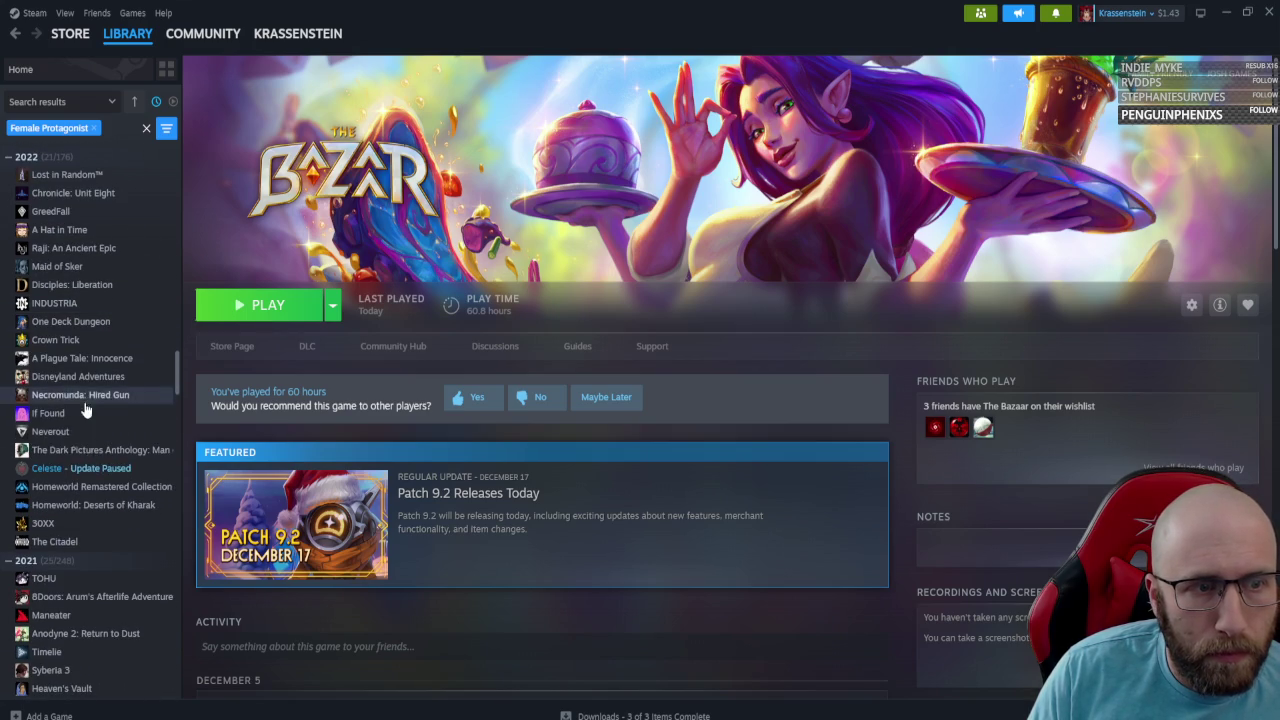
pyautogui.scroll(-8, 90, 548)
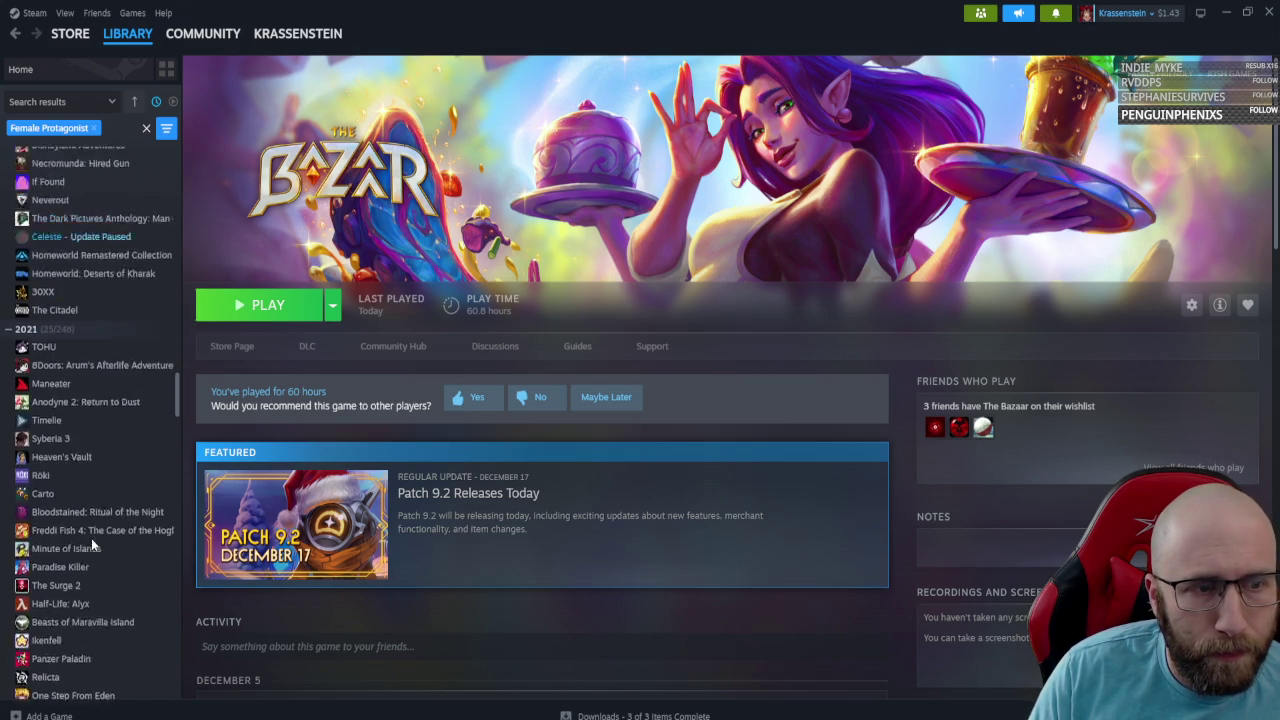
pyautogui.click(145, 130)
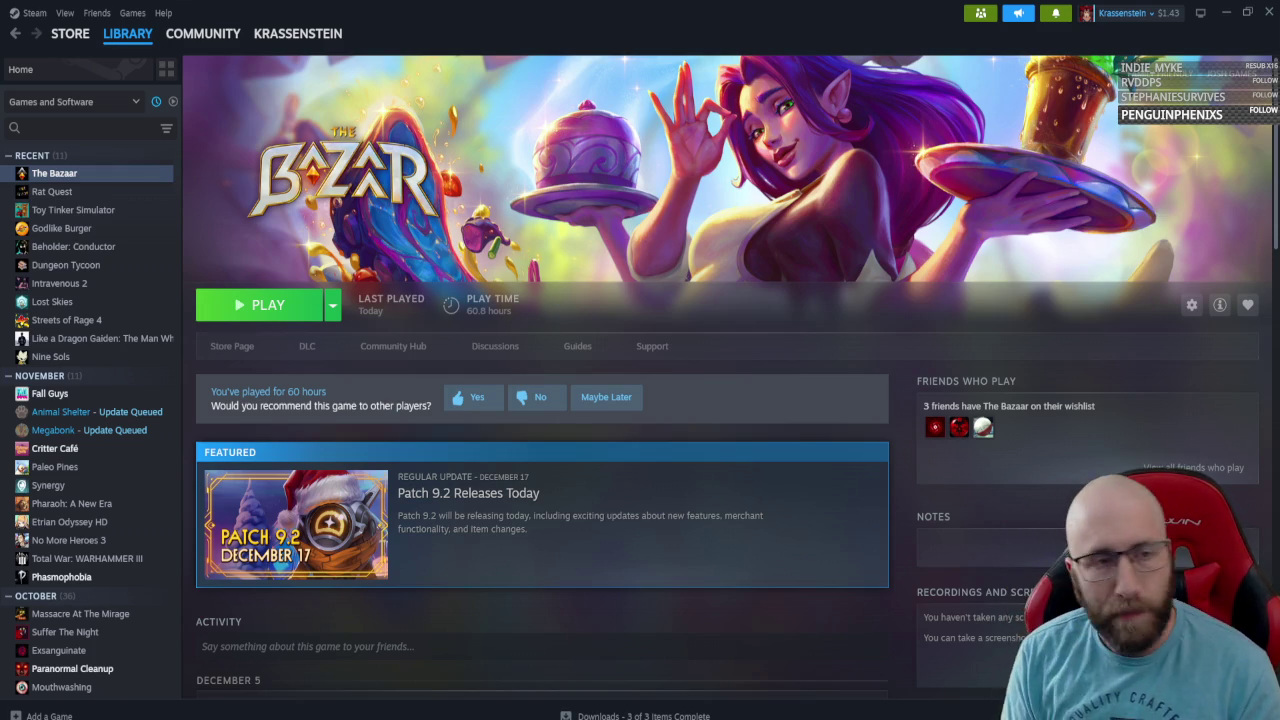
# Try library name searches for 'death must' and 'god', clearing each one.
pyautogui.click(129, 128)
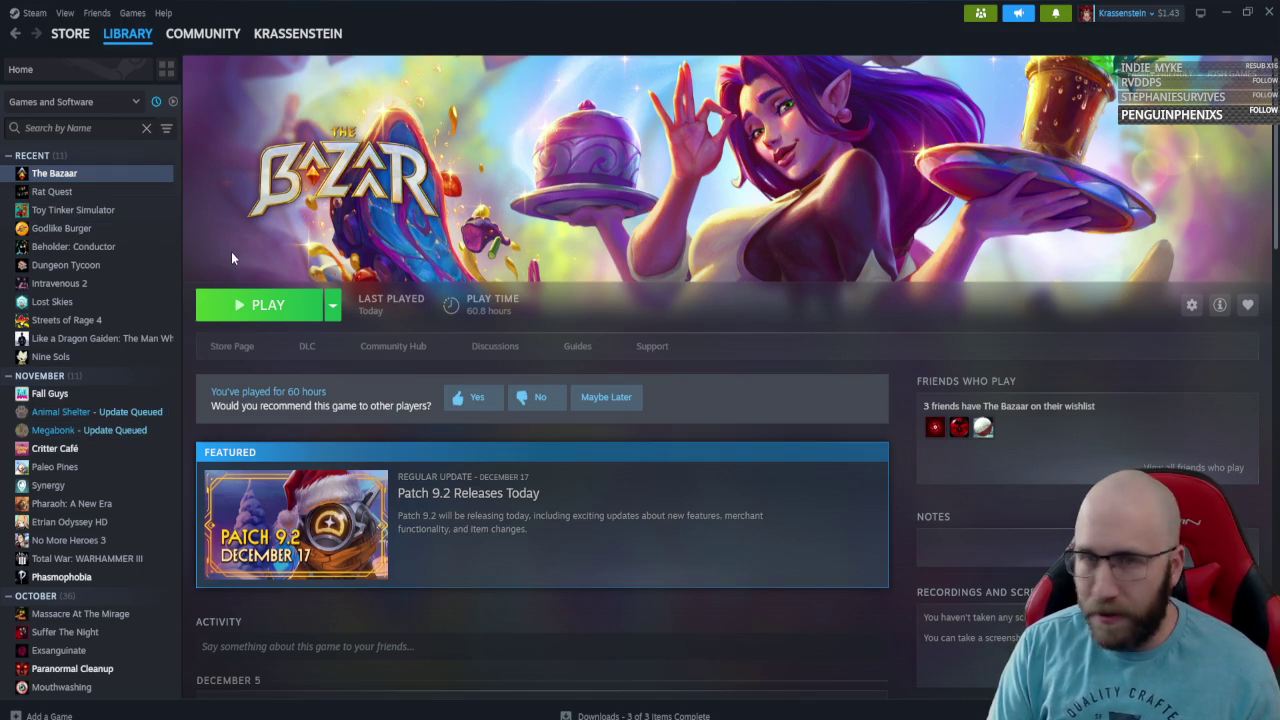
pyautogui.write('death must')
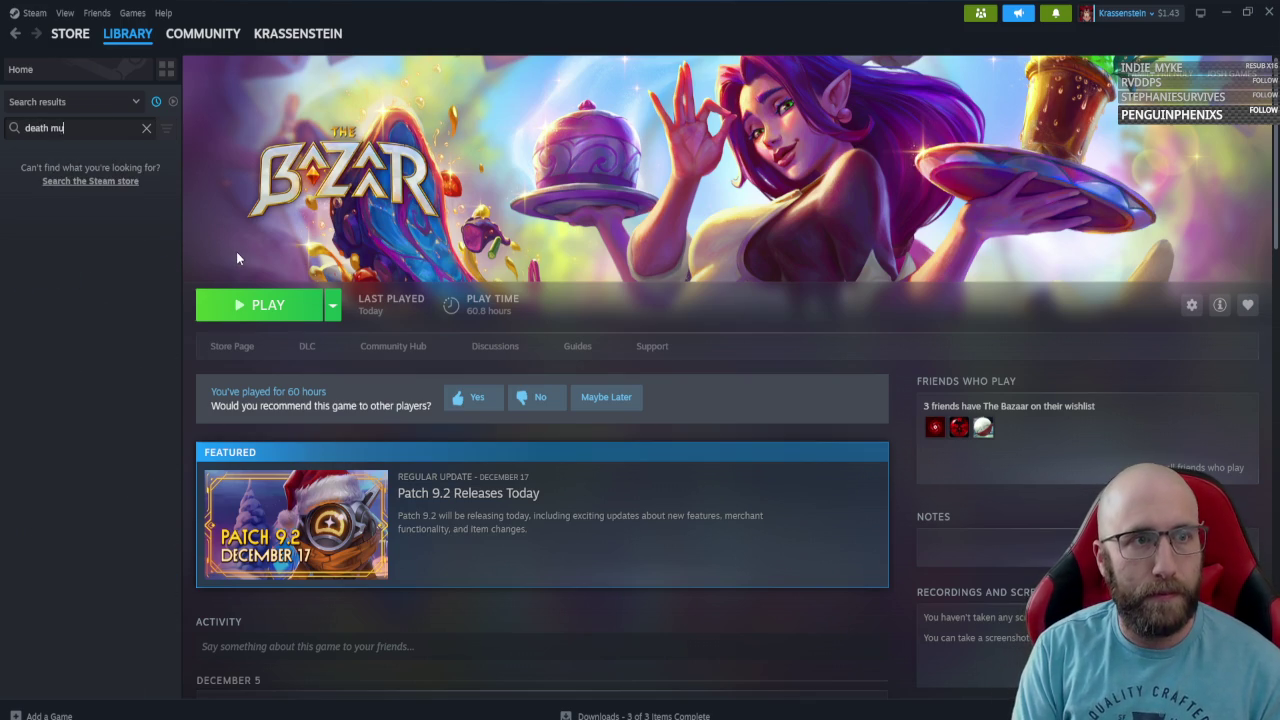
pyautogui.press('Escape')
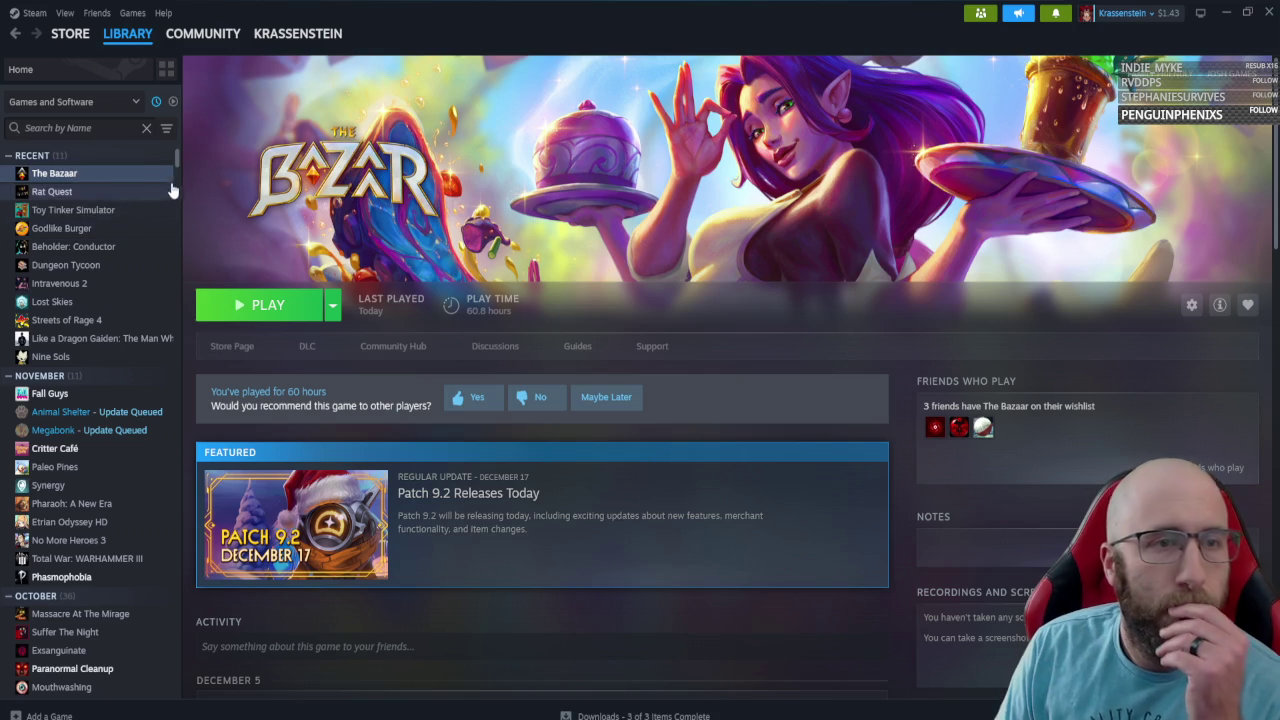
pyautogui.moveTo(178, 163)
pyautogui.mouseDown()
pyautogui.moveTo(174, 236)
pyautogui.moveTo(196, 164)
pyautogui.moveTo(177, 142)
pyautogui.mouseUp()
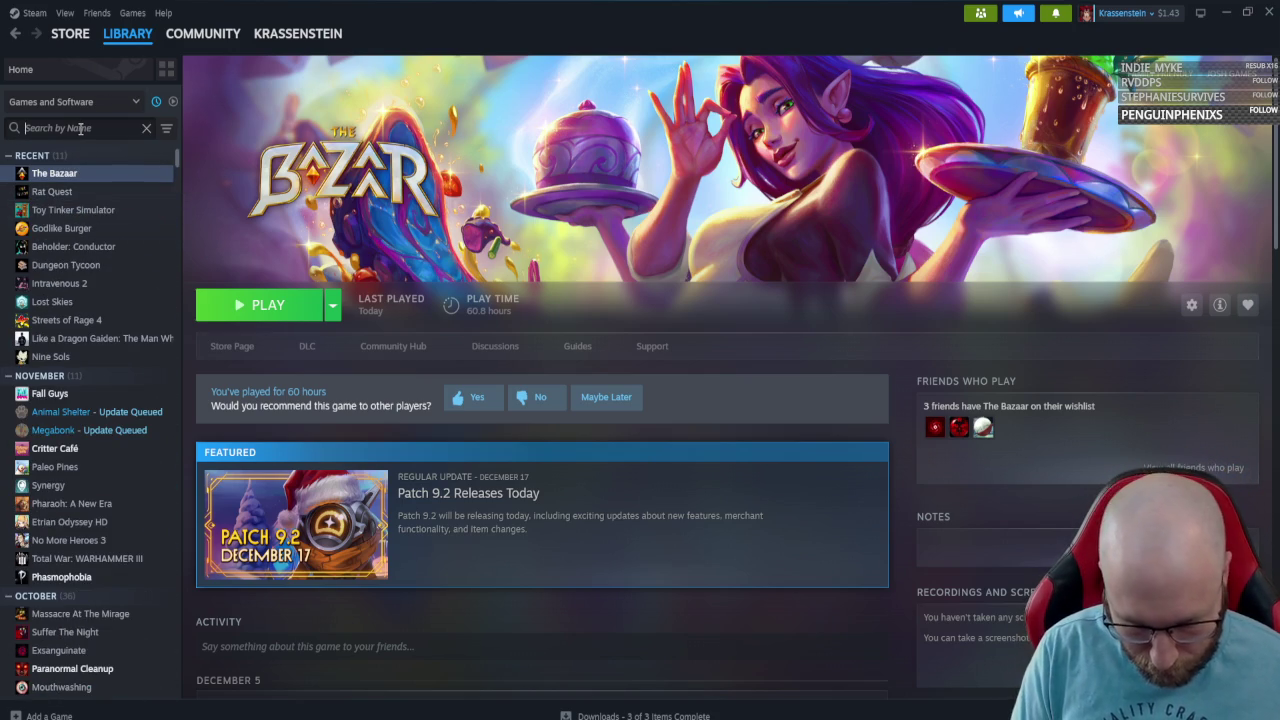
pyautogui.write('god')
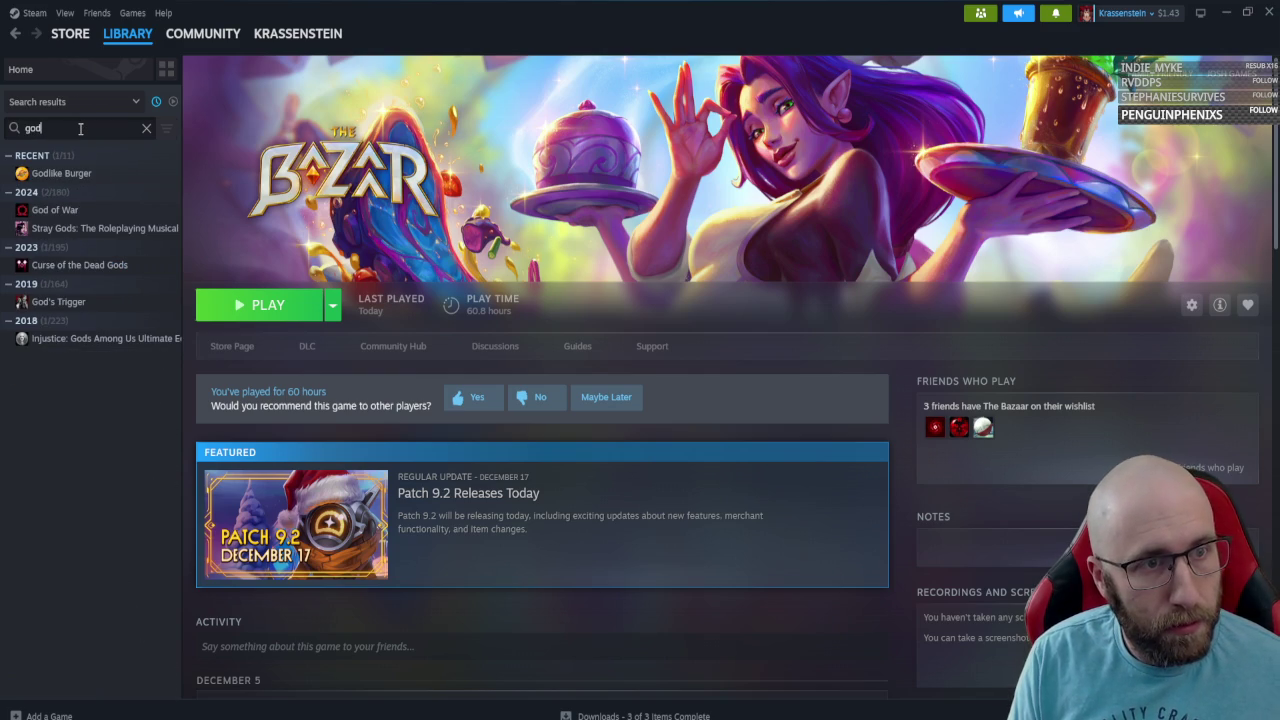
pyautogui.press('BackSpace')
pyautogui.press('BackSpace')
pyautogui.press('BackSpace')
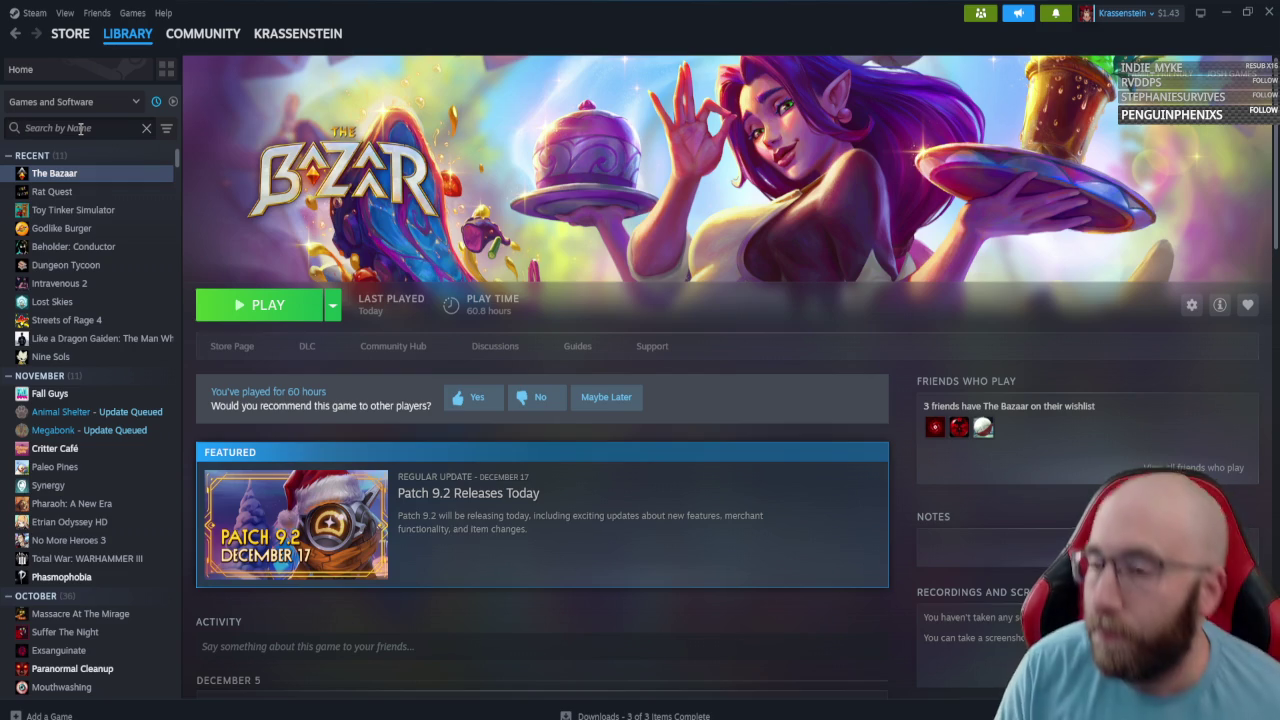
pyautogui.hotkey('alt', 'Tab')
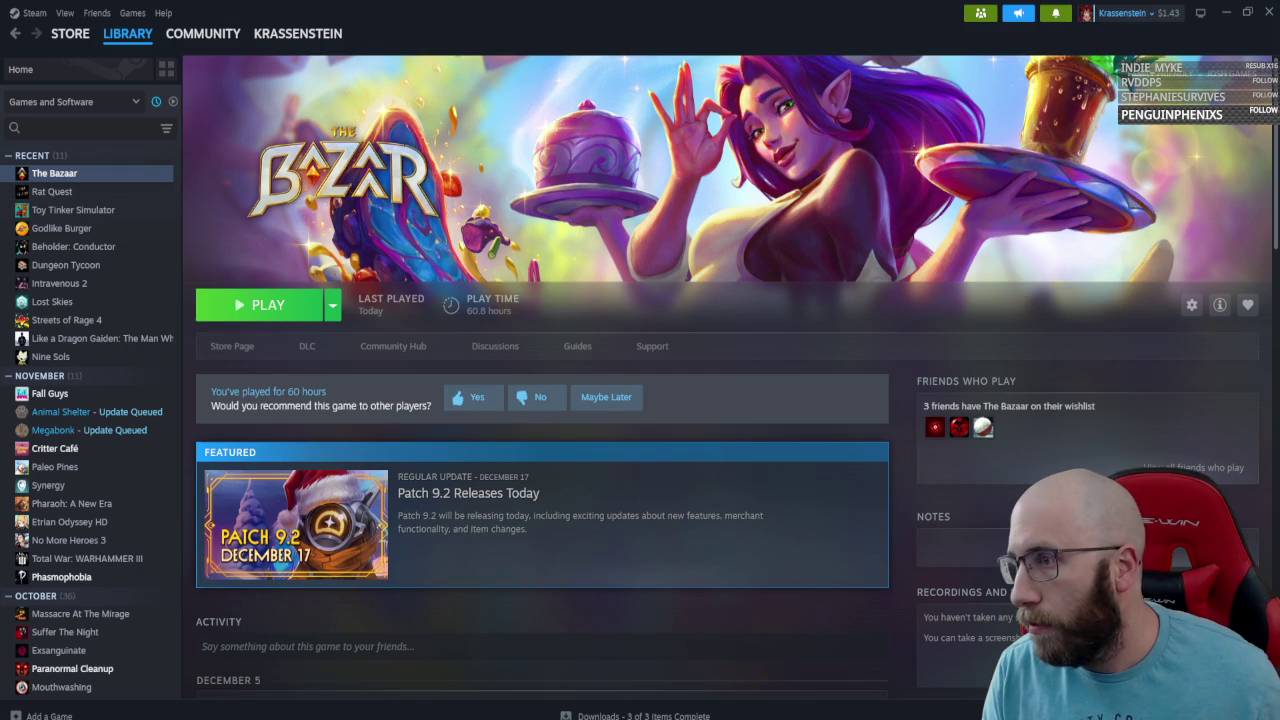
# Search the library for 'immorta' and open the Immortals Fenyx Rising page.
pyautogui.click(60, 128)
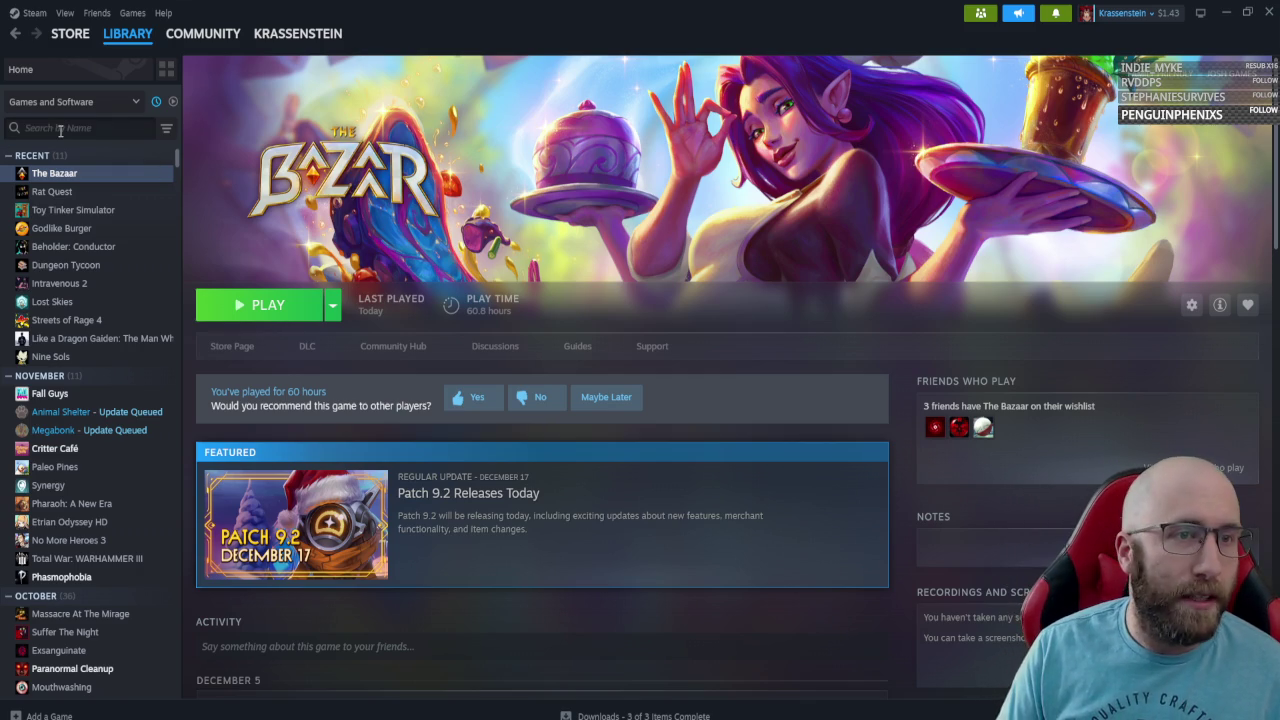
pyautogui.write('immorta')
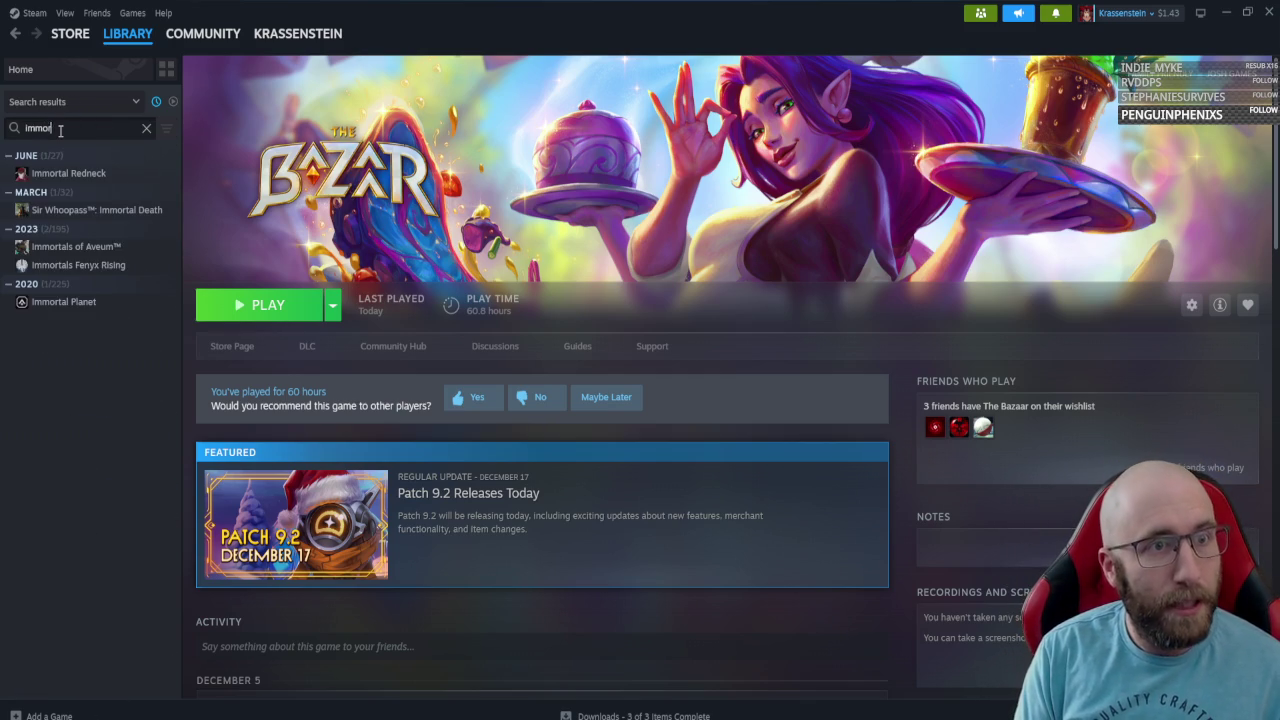
pyautogui.click(78, 265)
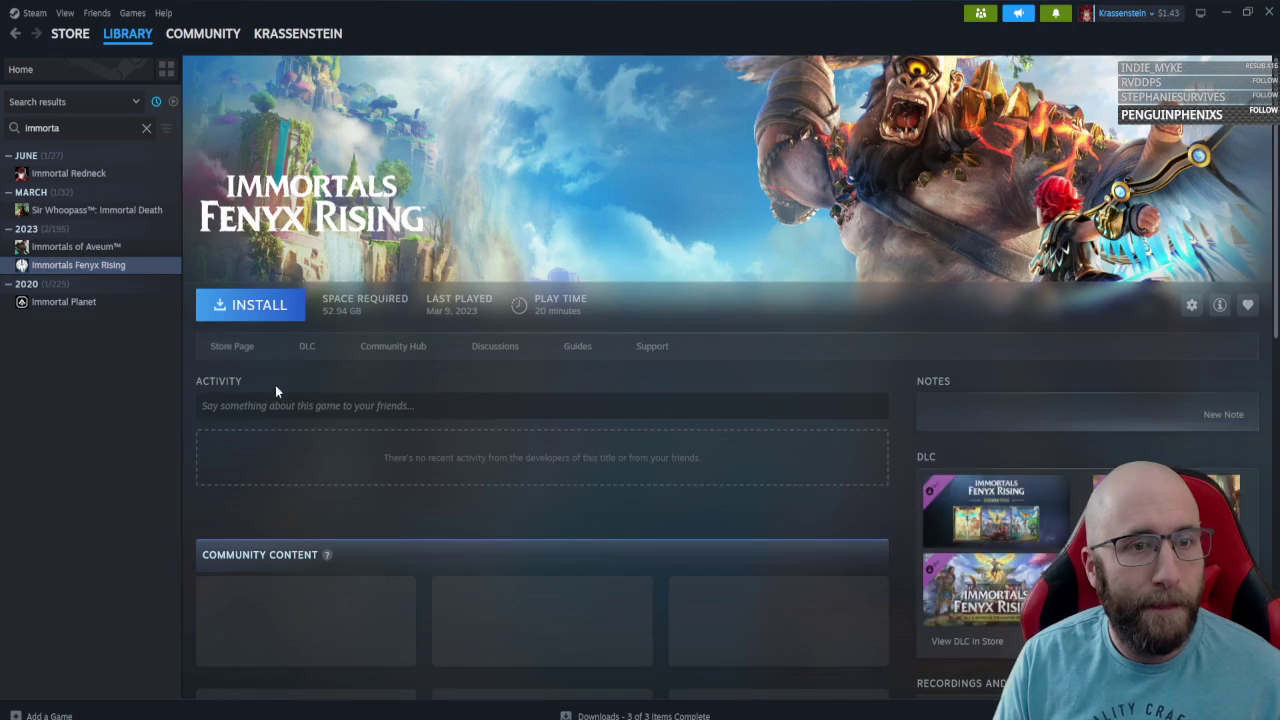
pyautogui.click(249, 345)
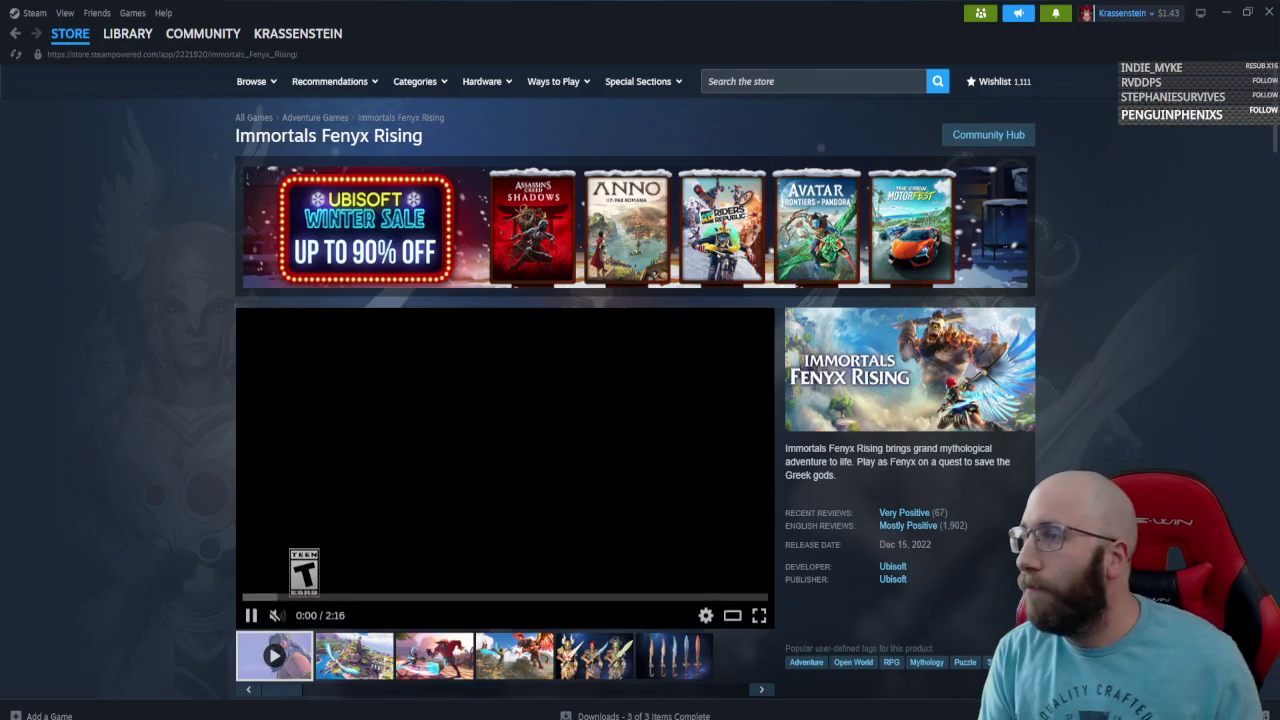
pyautogui.click(490, 480)
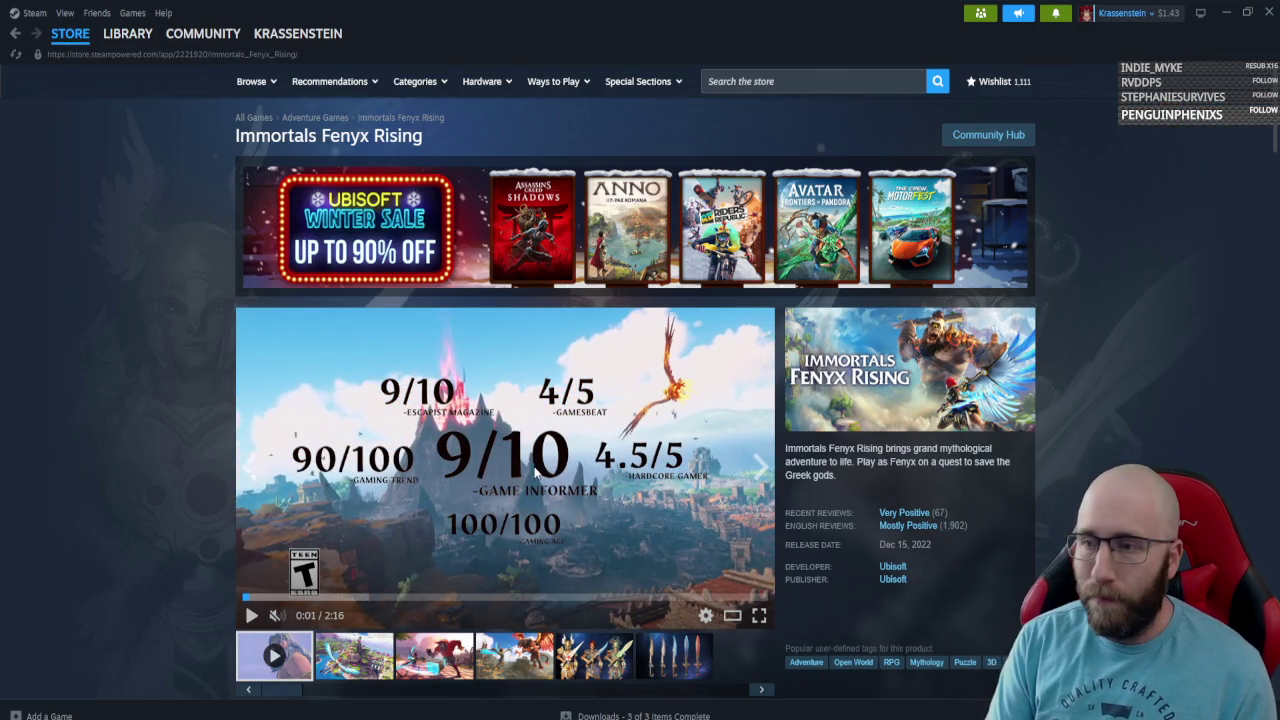
pyautogui.scroll(-2, 484, 556)
pyautogui.click(436, 590)
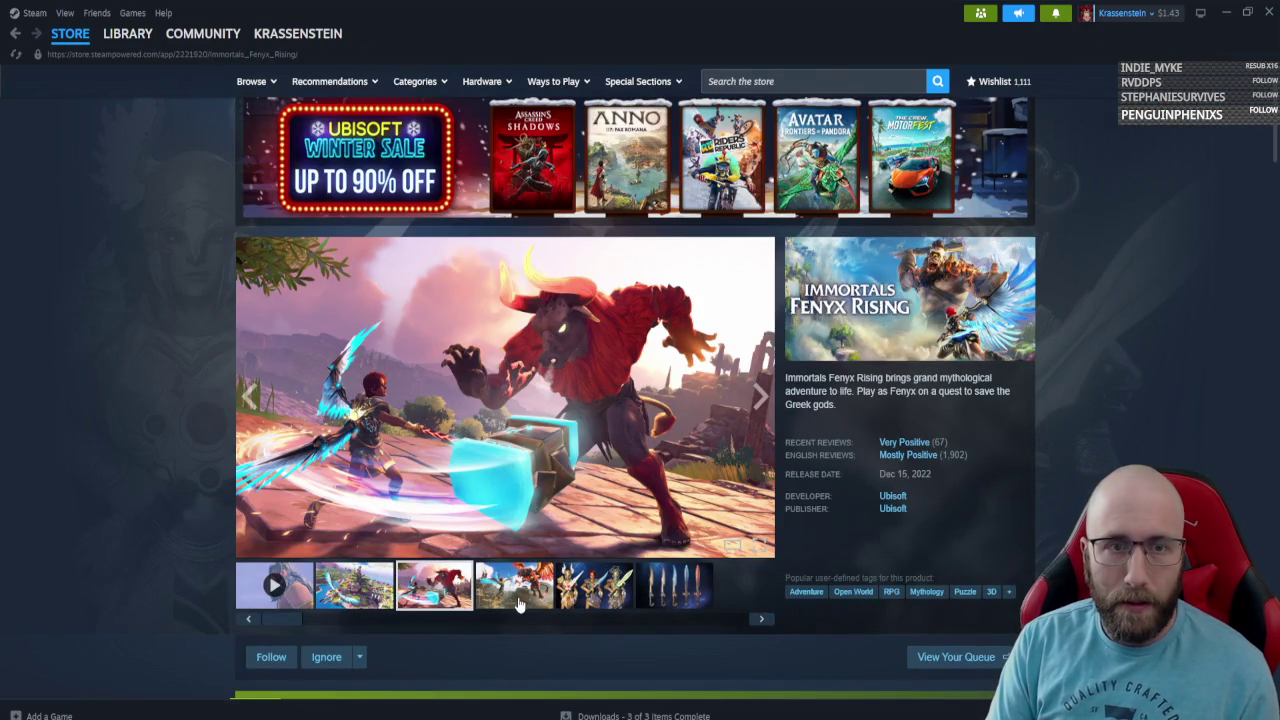
pyautogui.click(517, 600)
pyautogui.click(378, 595)
pyautogui.click(600, 590)
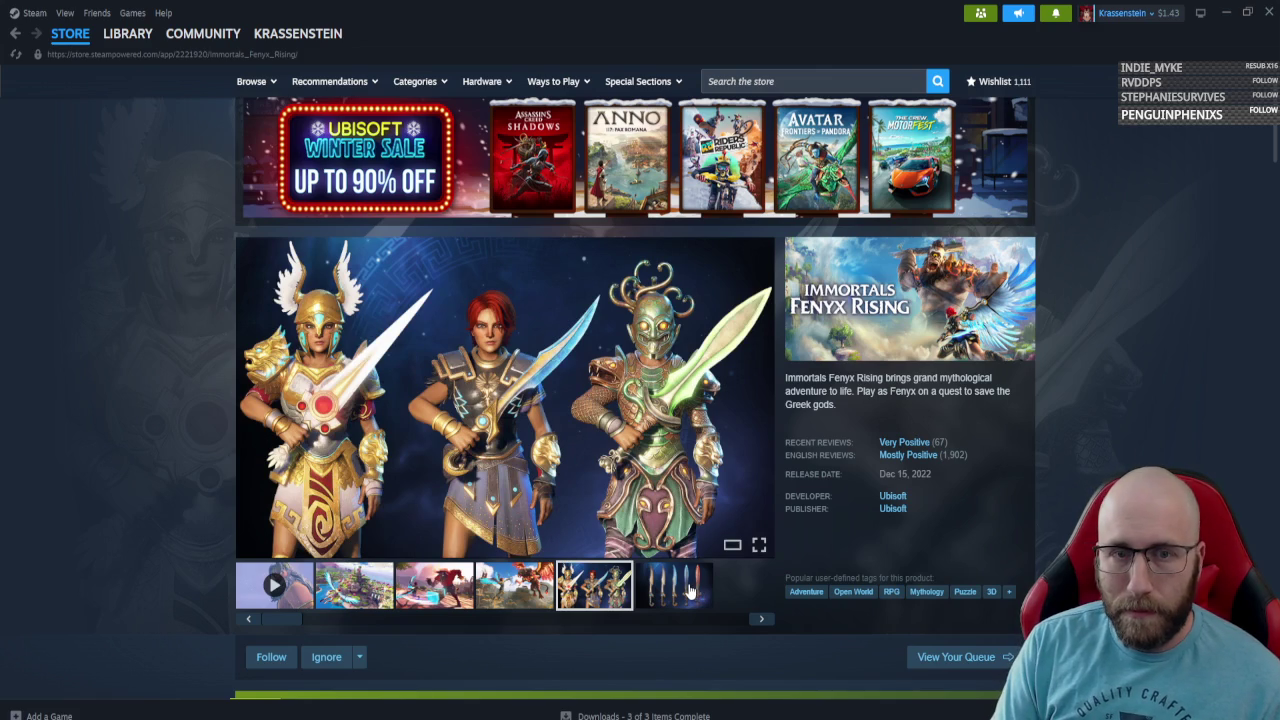
pyautogui.click(689, 592)
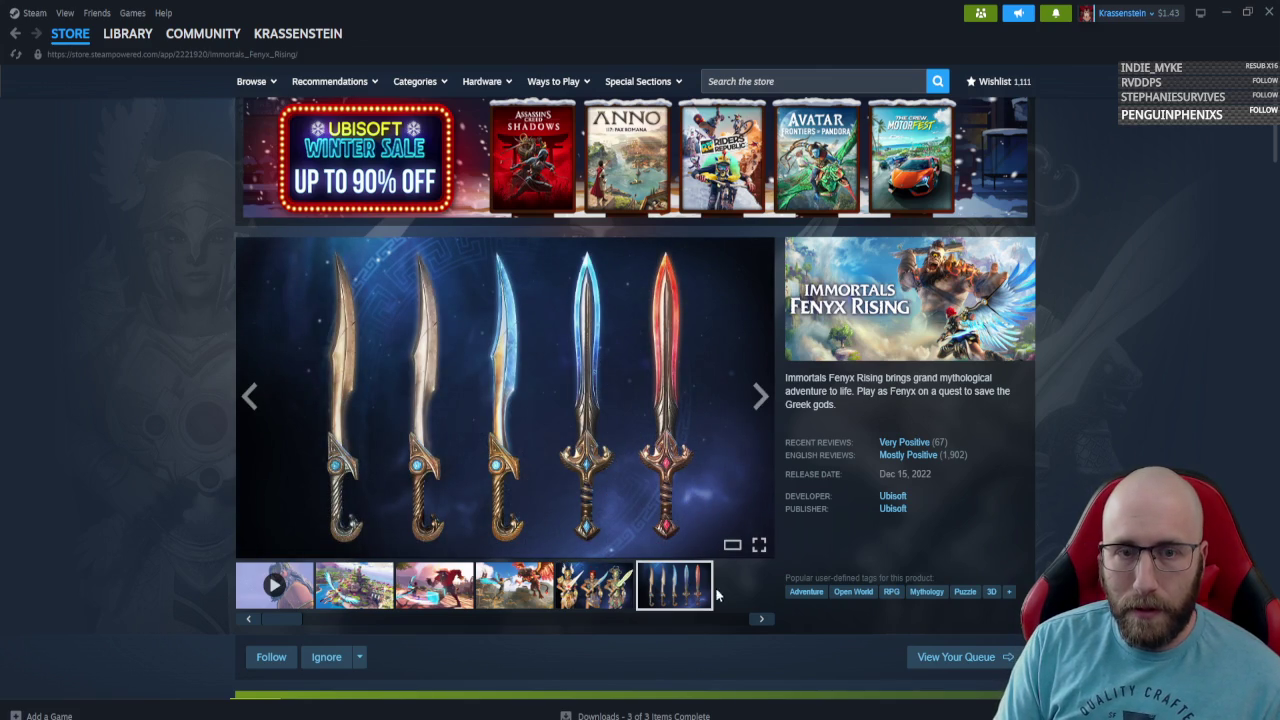
pyautogui.click(595, 594)
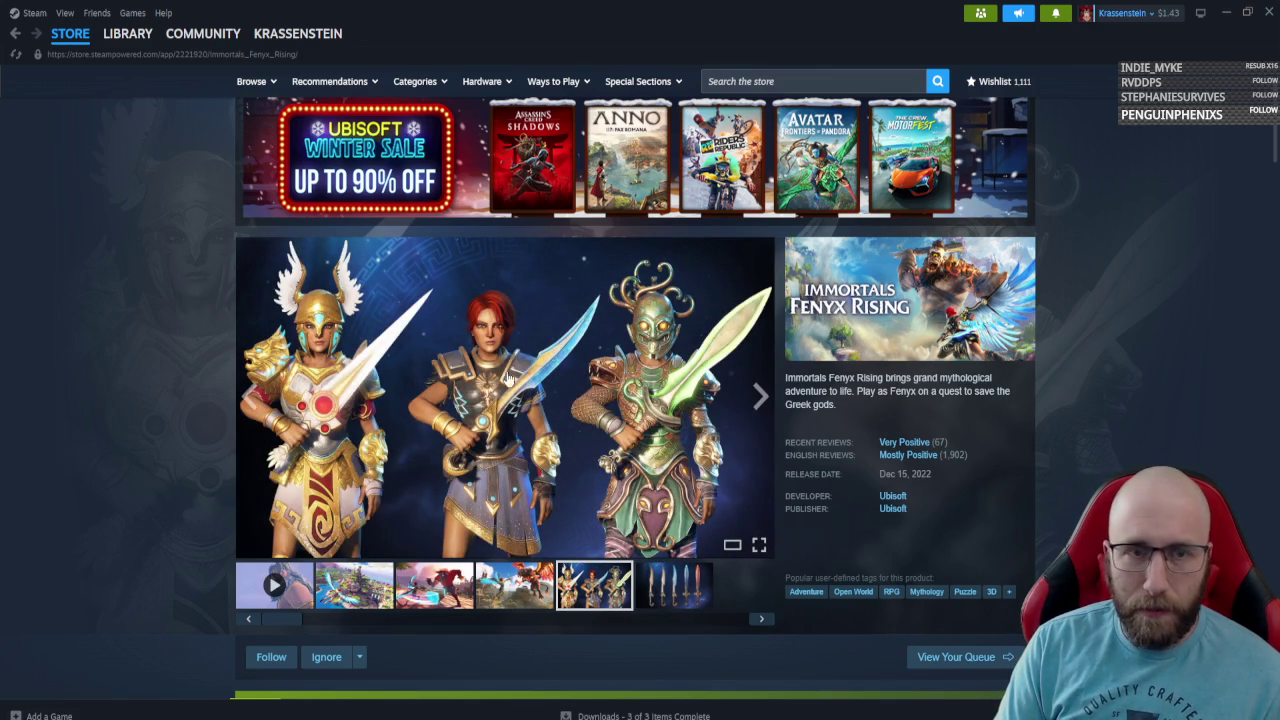
pyautogui.click(265, 580)
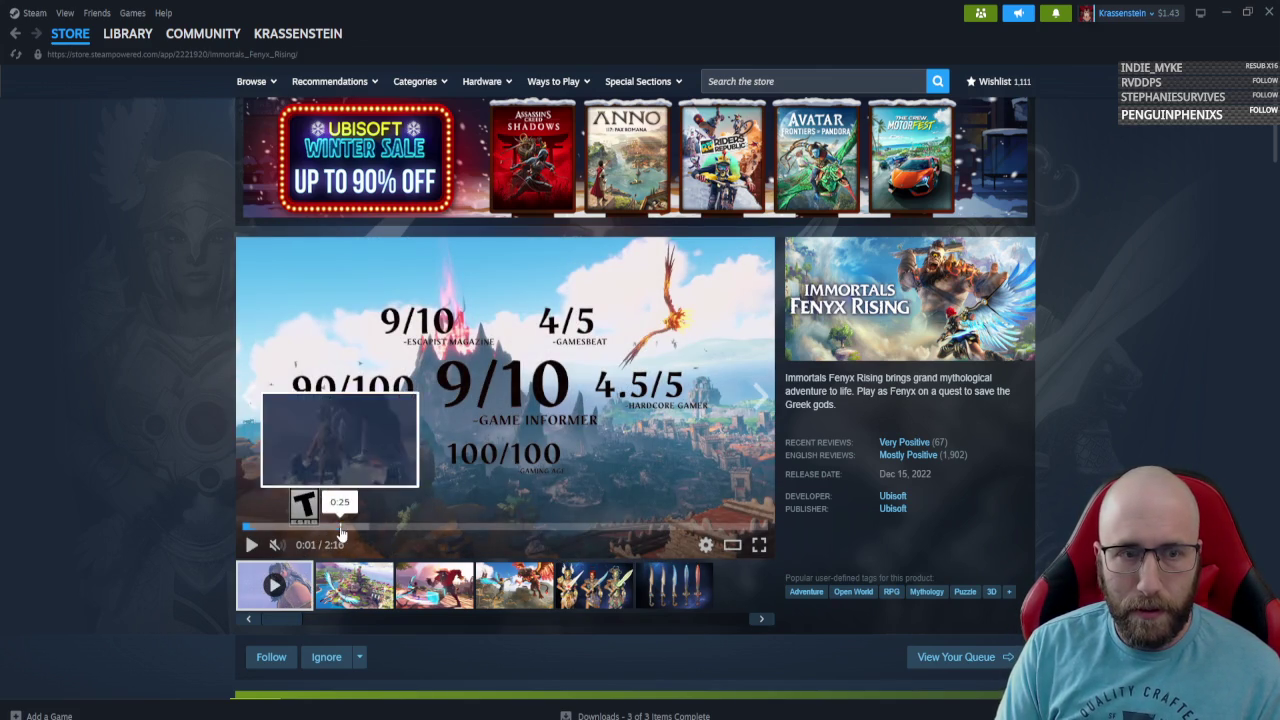
pyautogui.click(340, 526)
pyautogui.click(522, 484)
pyautogui.click(314, 545)
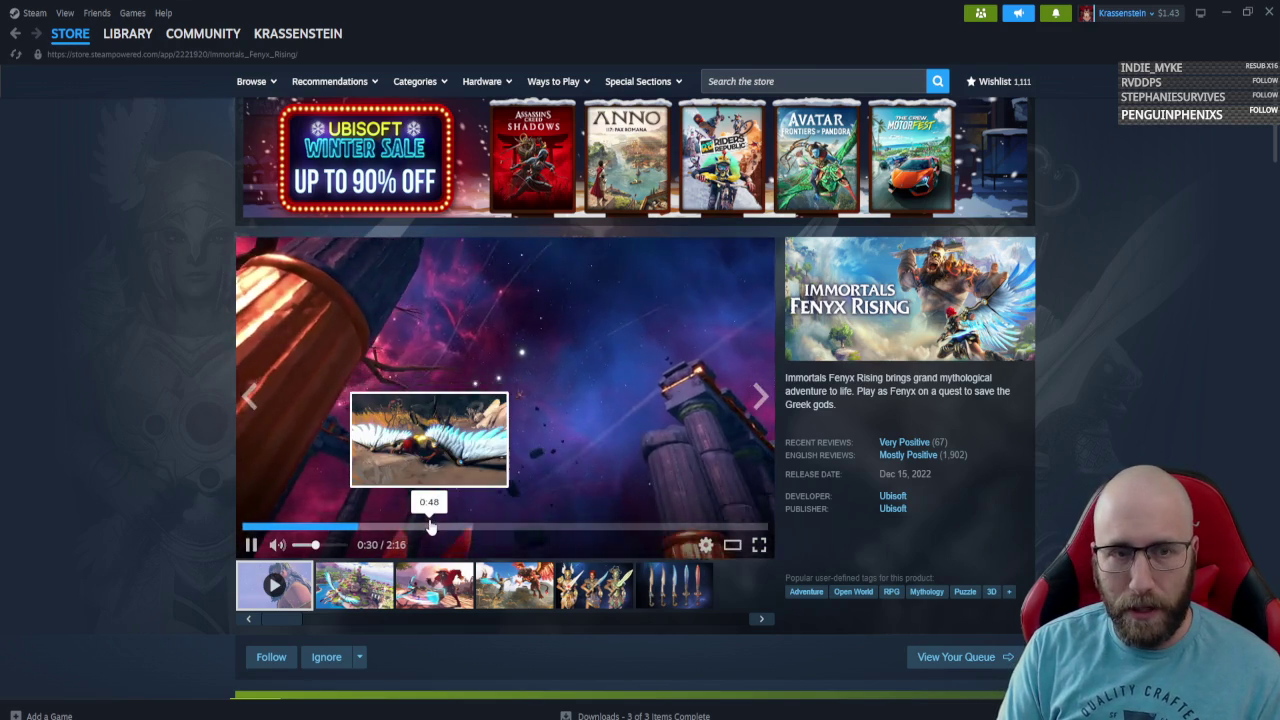
pyautogui.click(430, 526)
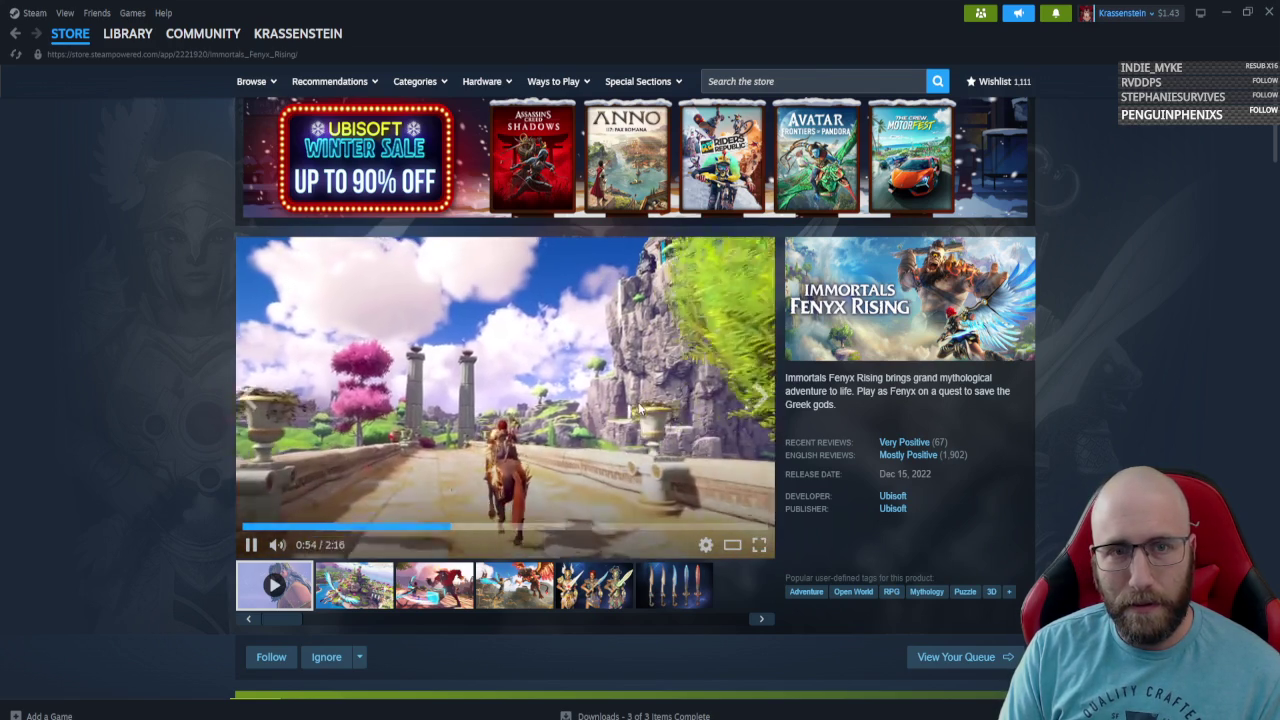
pyautogui.click(562, 403)
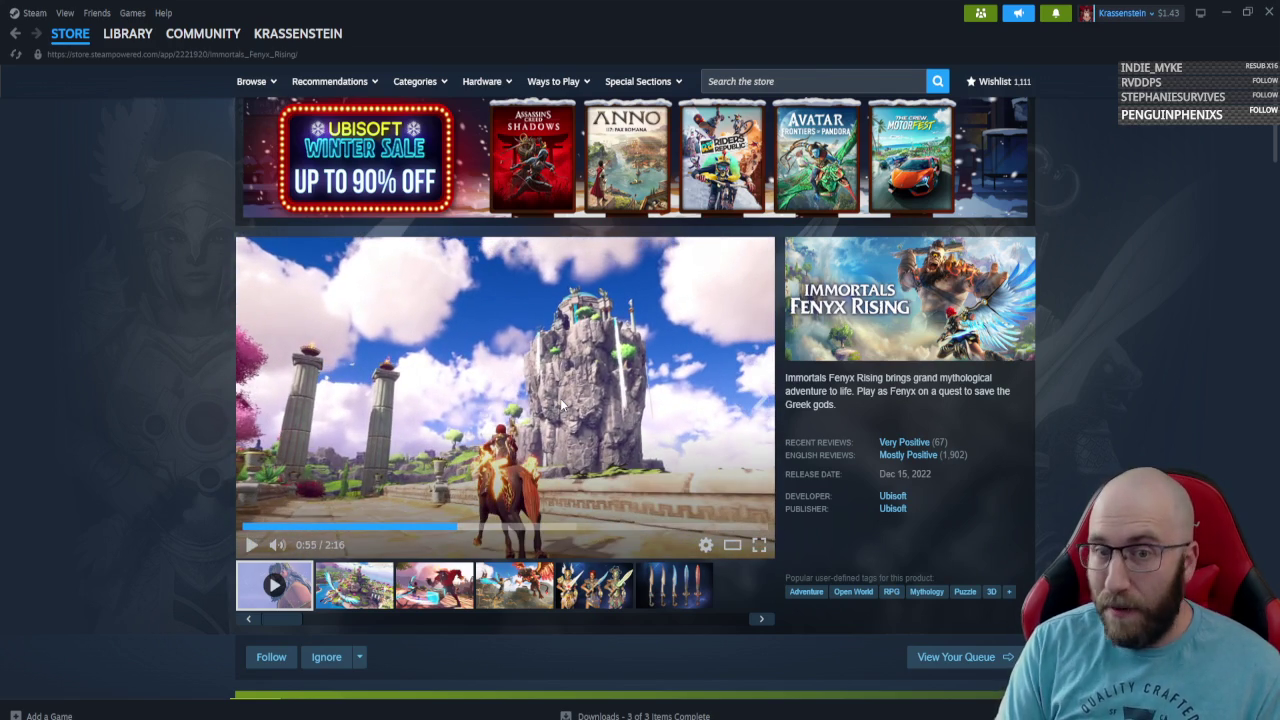
pyautogui.click(1224, 14)
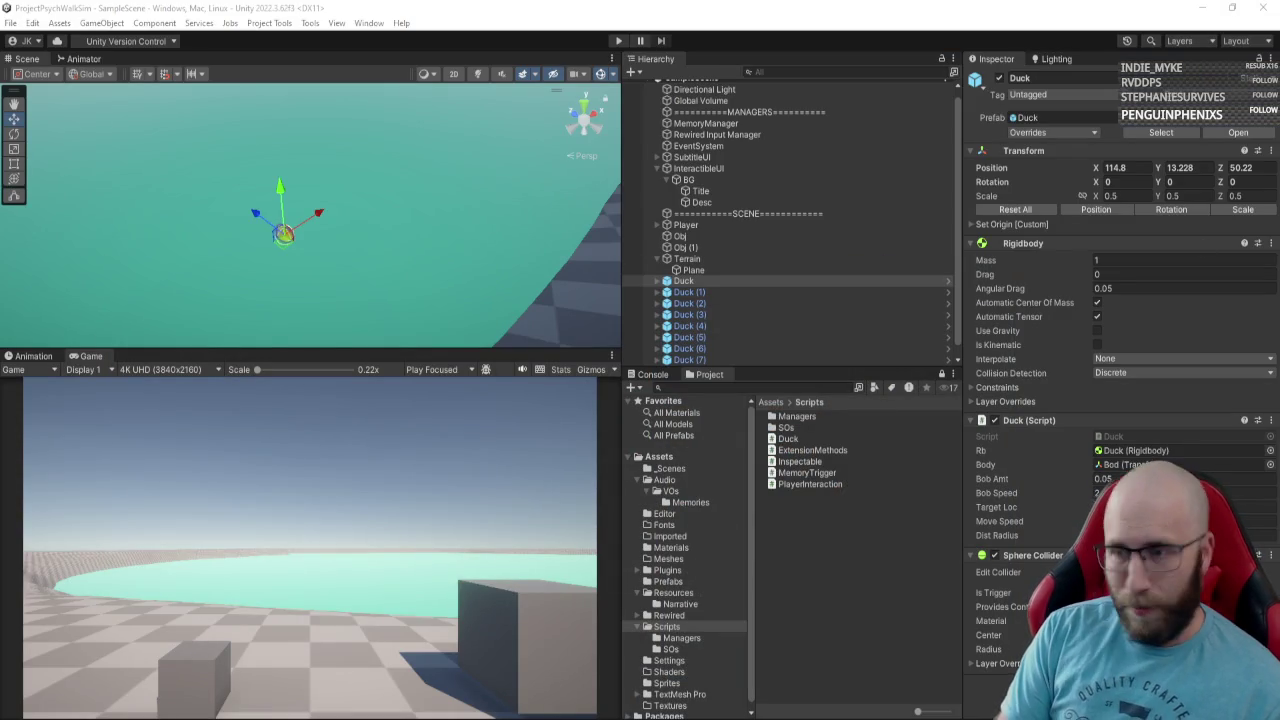
pyautogui.hotkey('alt', 'Tab')
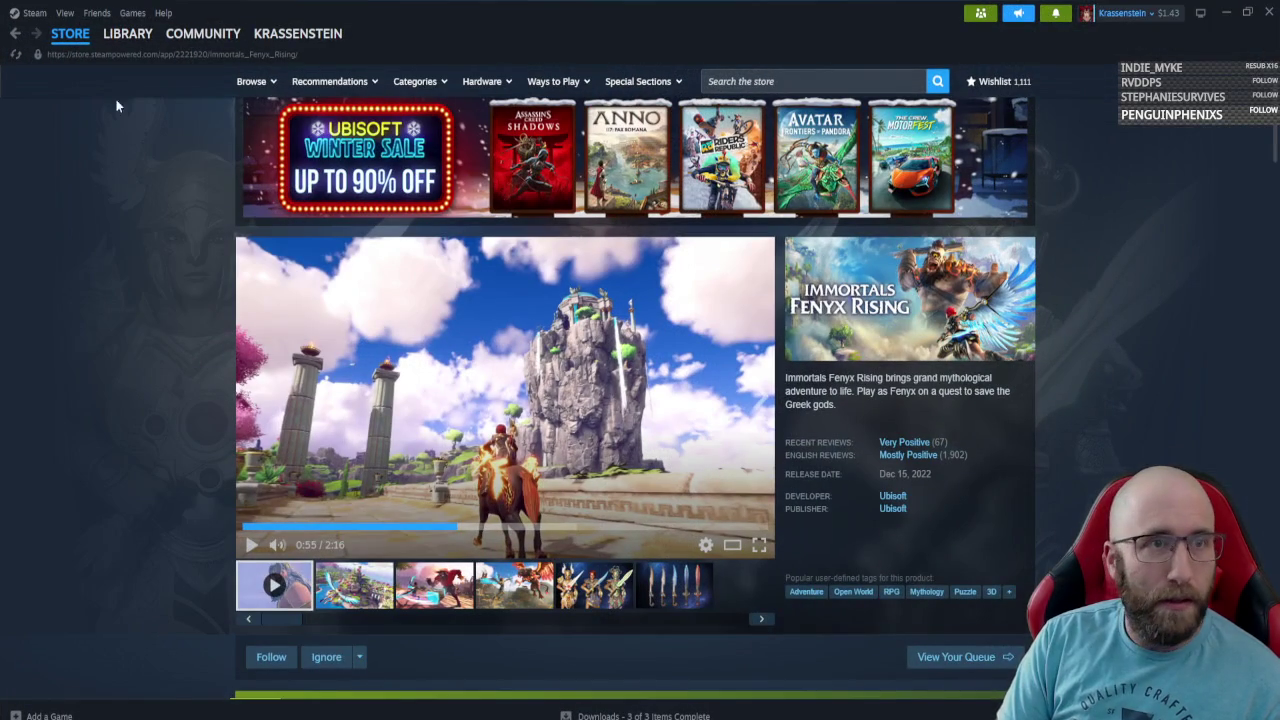
pyautogui.click(127, 33)
pyautogui.rightClick(95, 266)
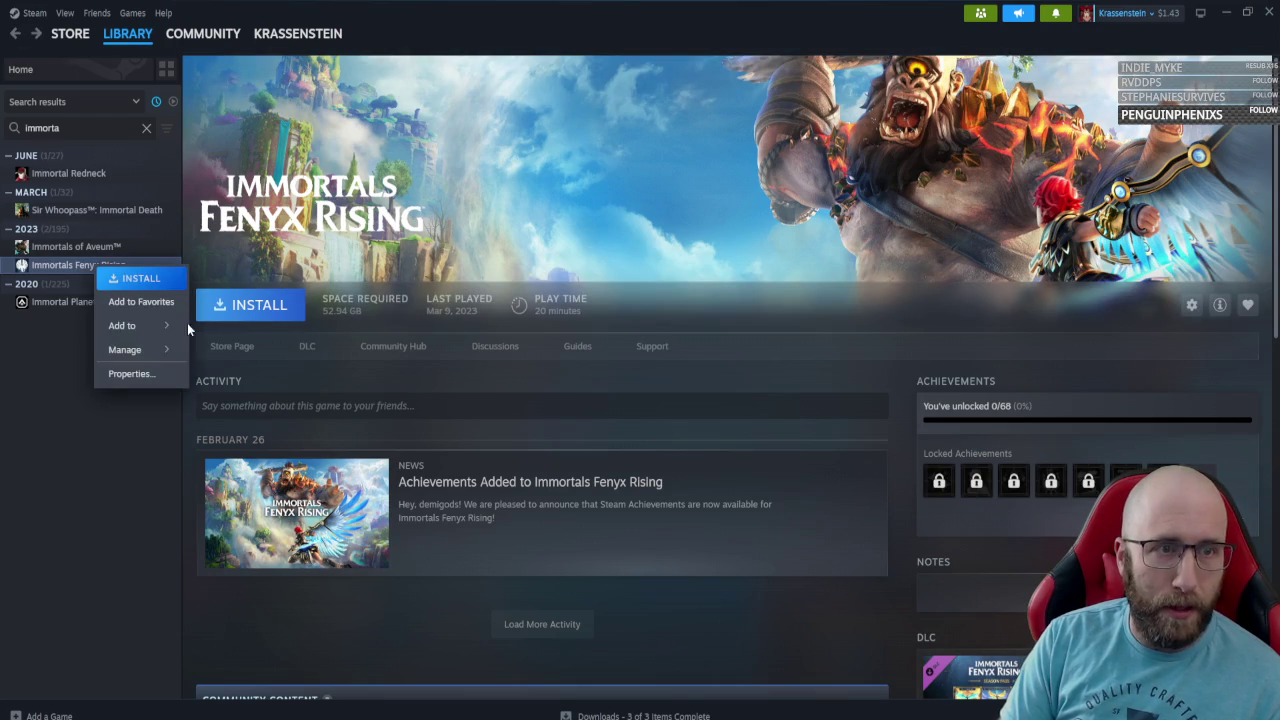
# Add Immortals Fenyx Rising to a collection and clear the library search.
pyautogui.moveTo(187, 325)
pyautogui.click(250, 420)
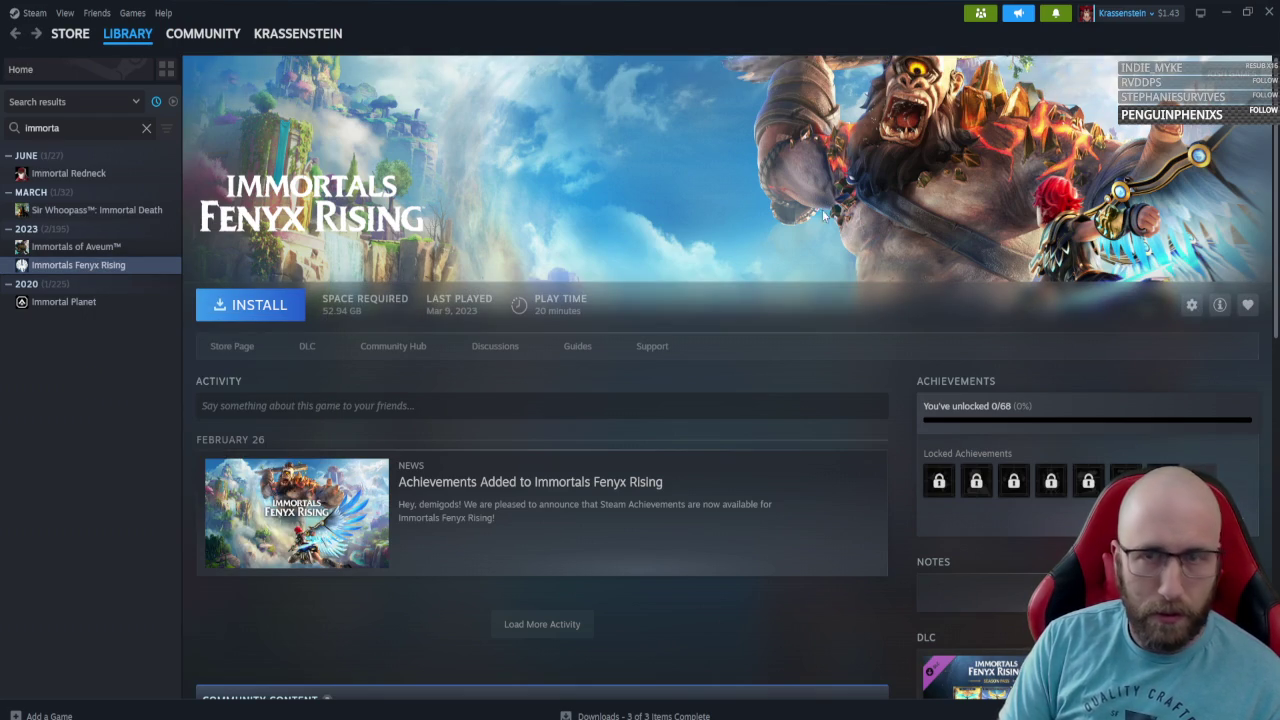
pyautogui.click(146, 128)
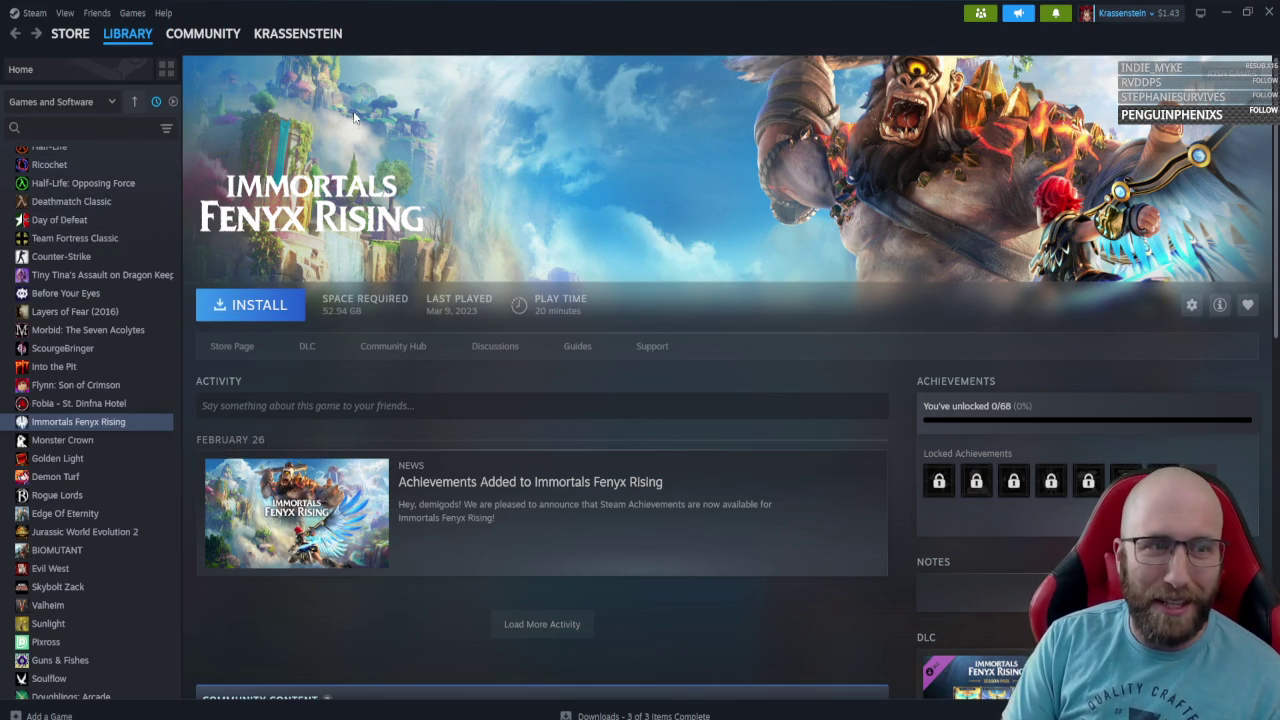
# Minimize Steam, glance at Visual Studio's Duck.cs and Unity, then return to Steam.
pyautogui.click(1226, 12)
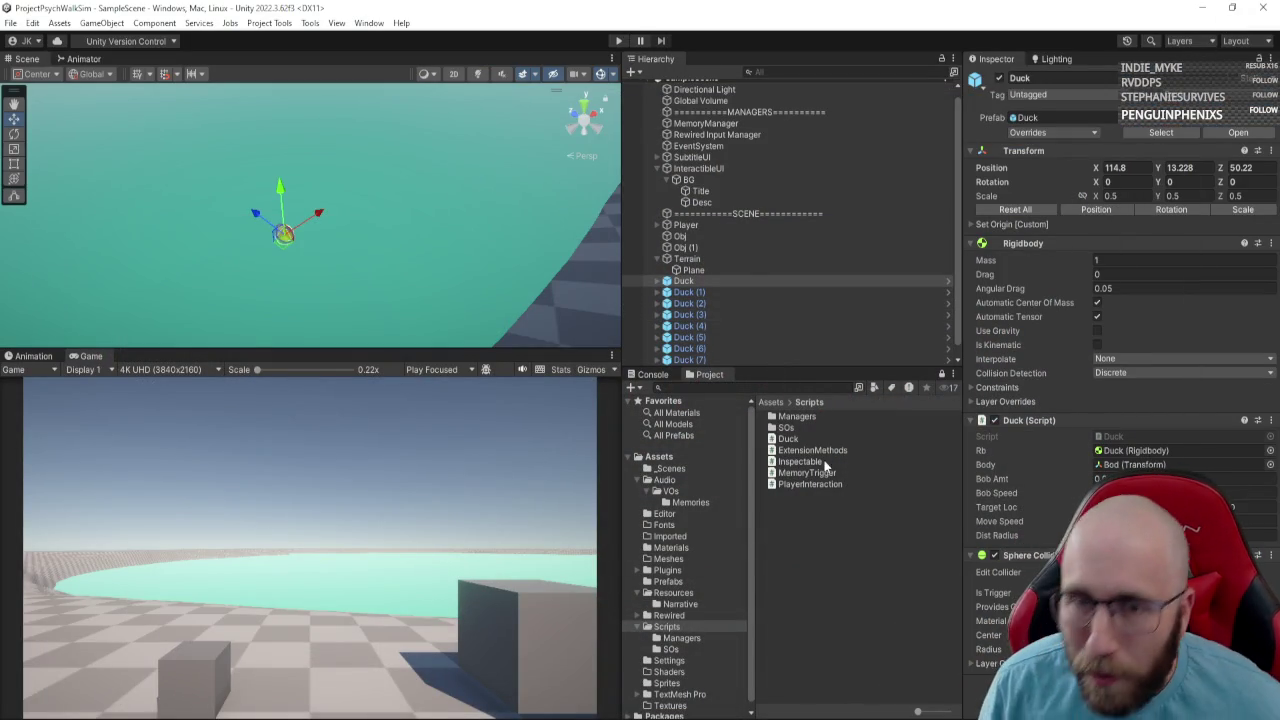
pyautogui.hotkey('alt', 'Tab')
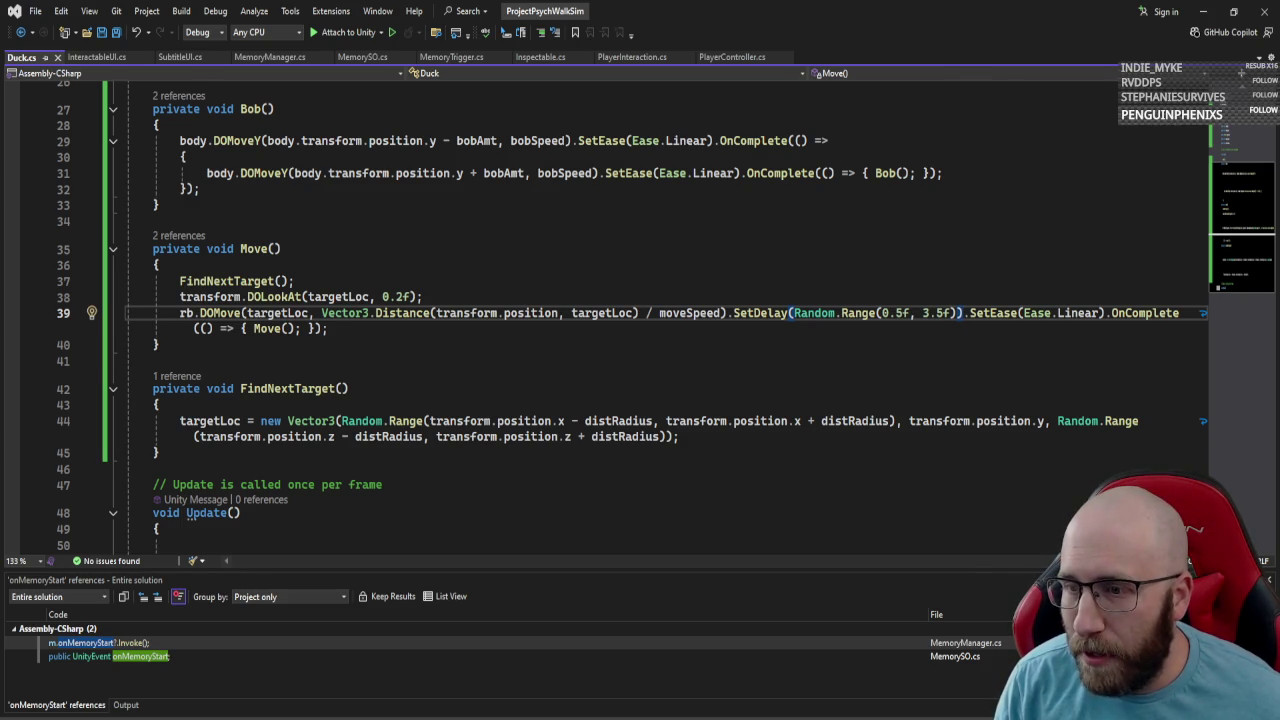
pyautogui.hotkey('alt', 'Tab')
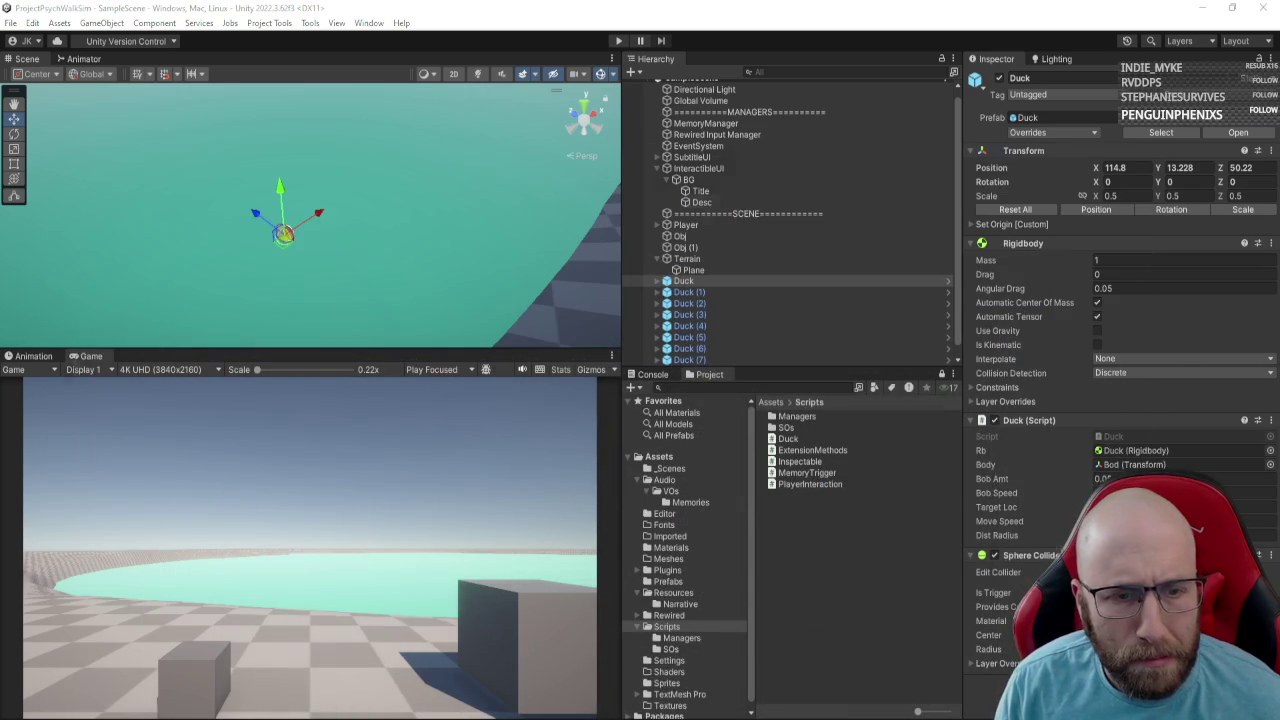
pyautogui.hotkey('alt', 'Tab')
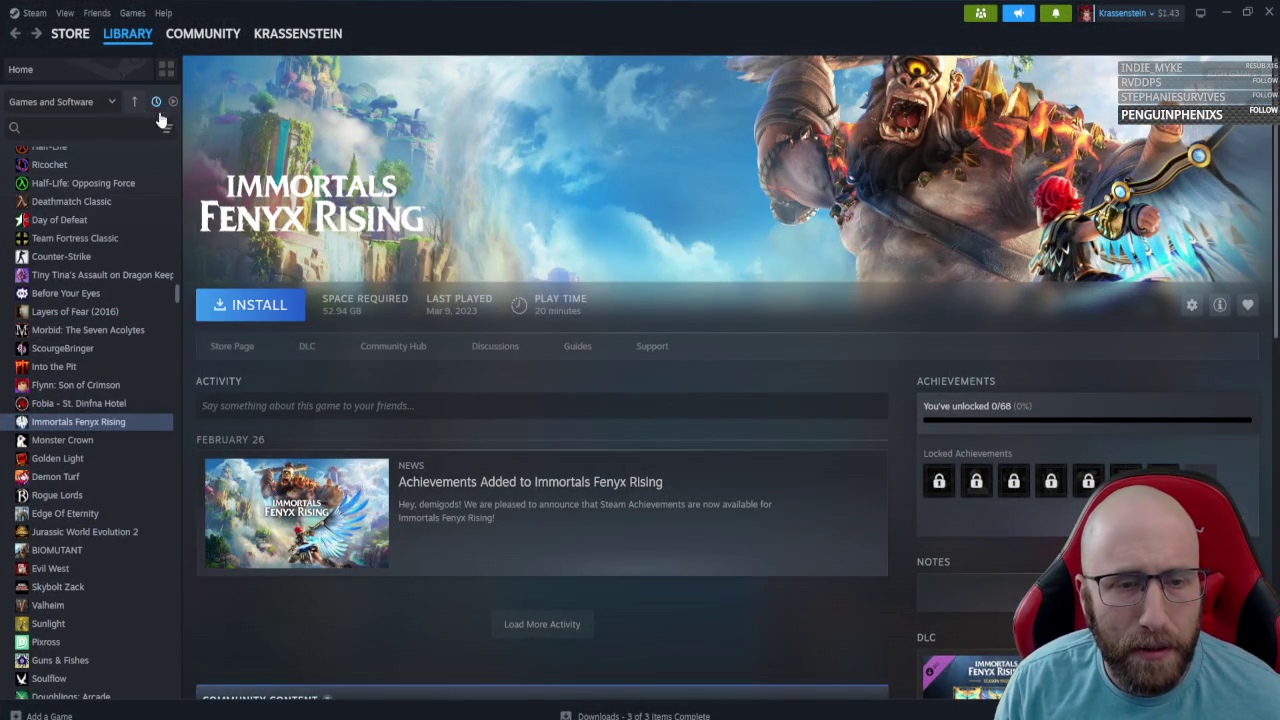
# View the Downloads page, go to Library Home, and minimize Steam to reveal Unity.
pyautogui.click(605, 716)
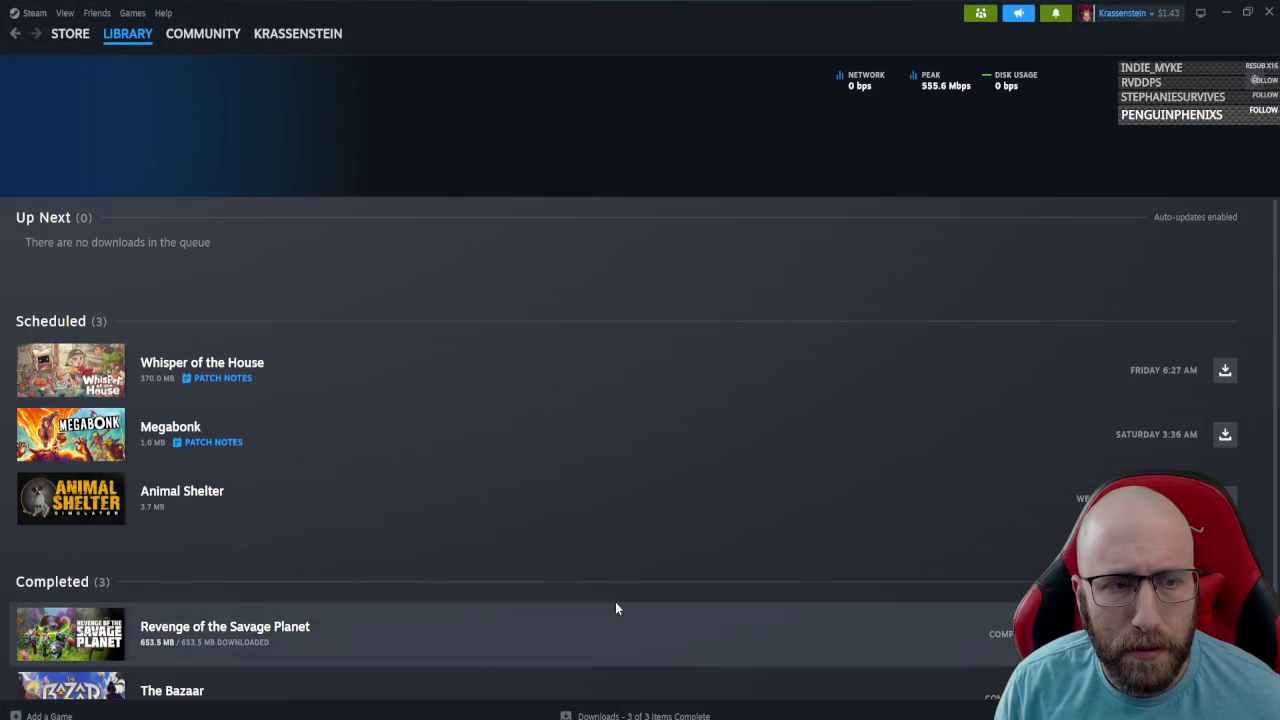
pyautogui.scroll(-2, 430, 540)
pyautogui.scroll(2, 426, 552)
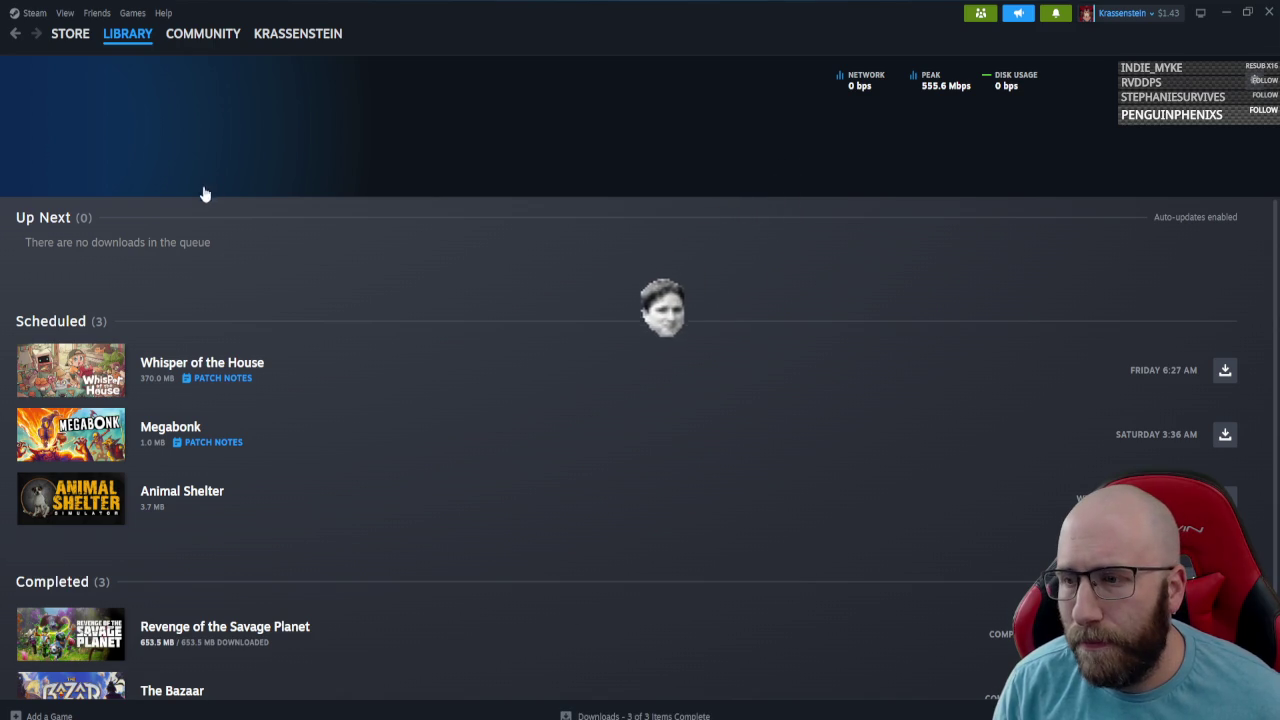
pyautogui.moveTo(127, 33)
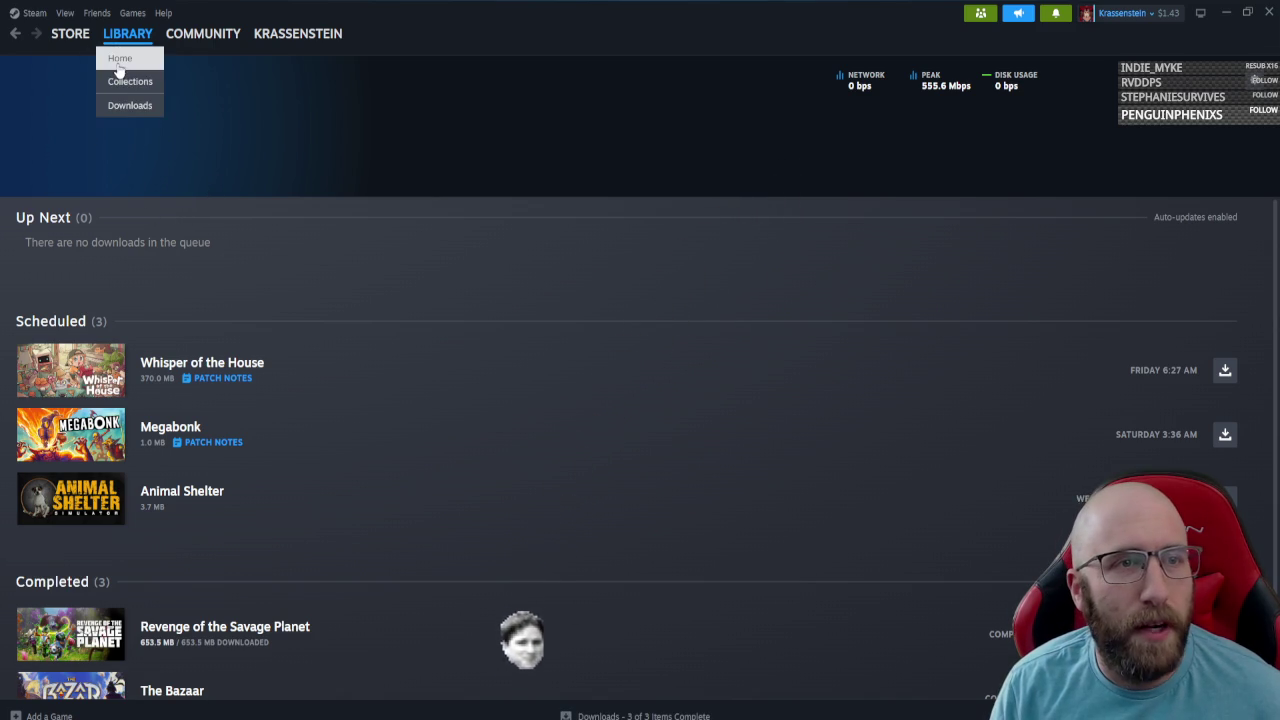
pyautogui.click(118, 55)
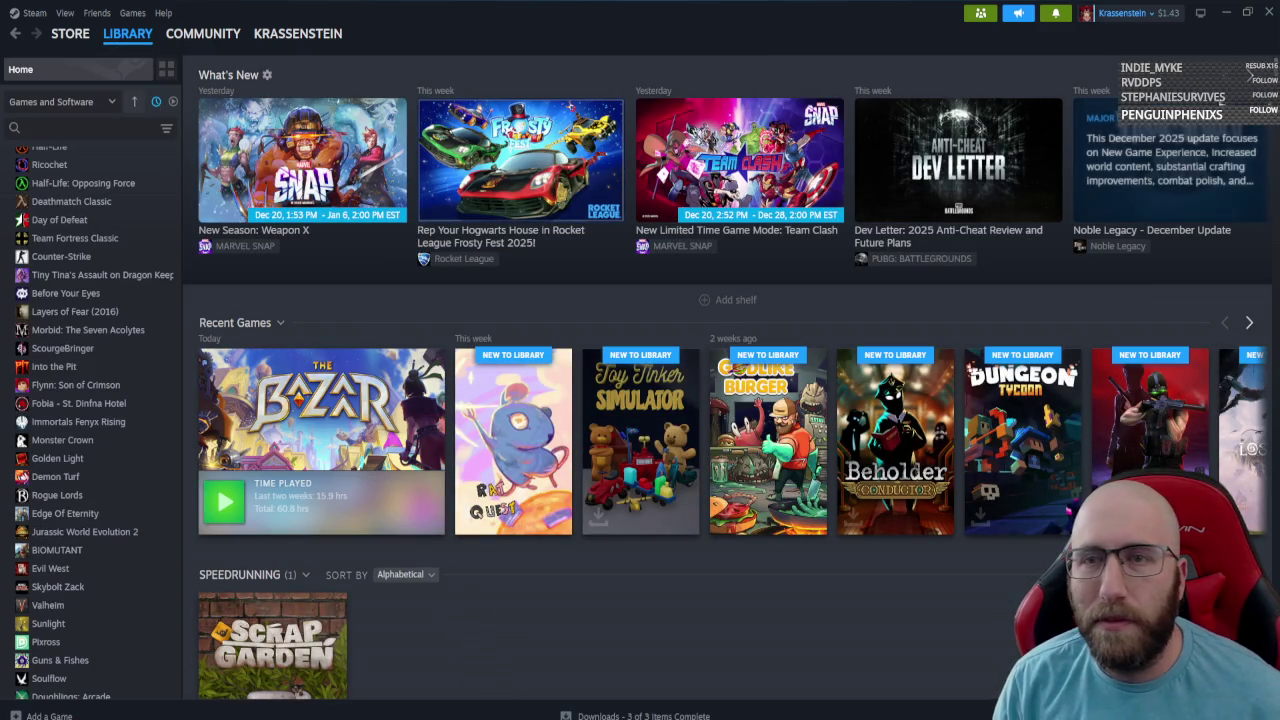
pyautogui.click(1225, 12)
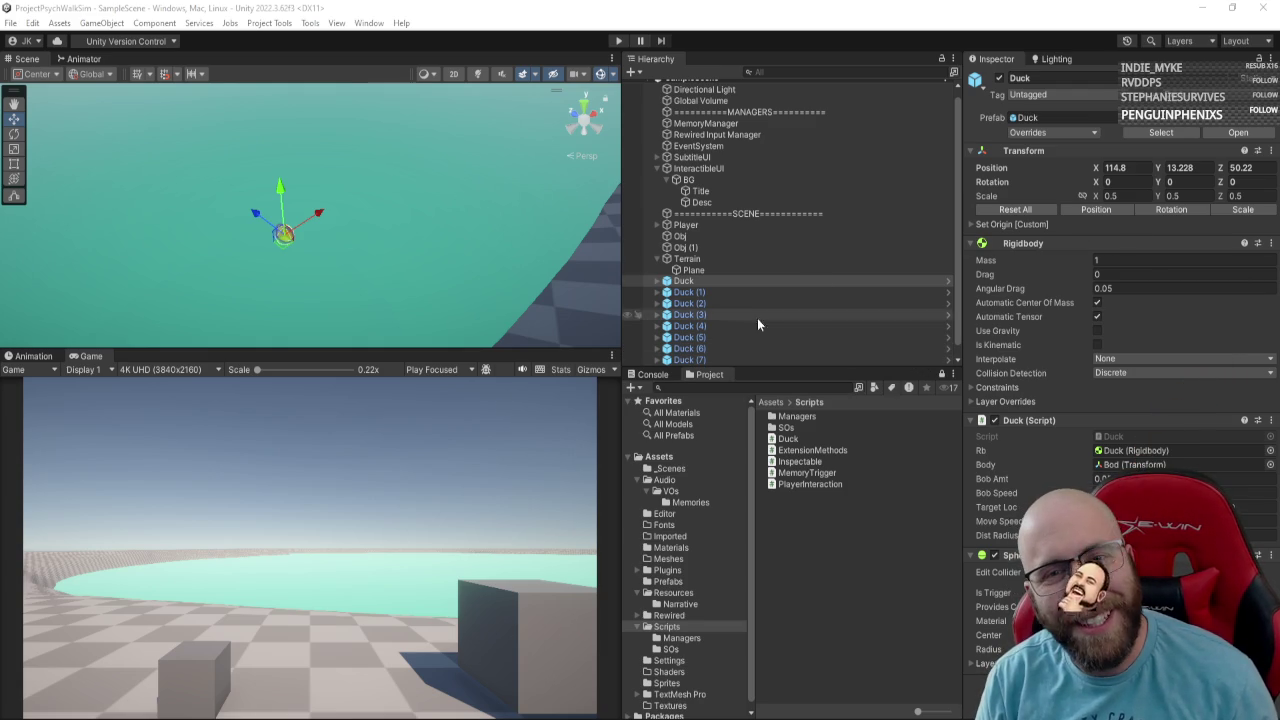
pyautogui.click(760, 349)
pyautogui.scroll(-1, 773, 341)
pyautogui.click(750, 348)
pyautogui.click(740, 358)
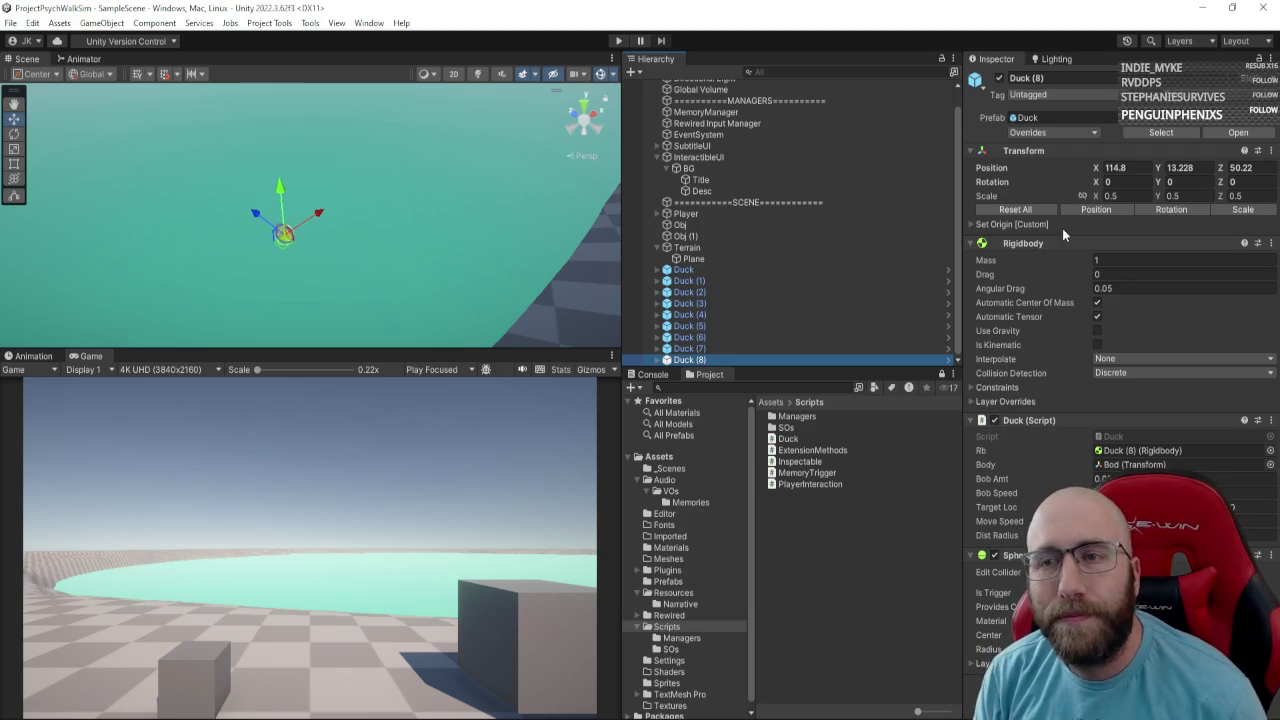
pyautogui.click(706, 270)
pyautogui.click(709, 292)
pyautogui.click(737, 337)
pyautogui.doubleClick(788, 438)
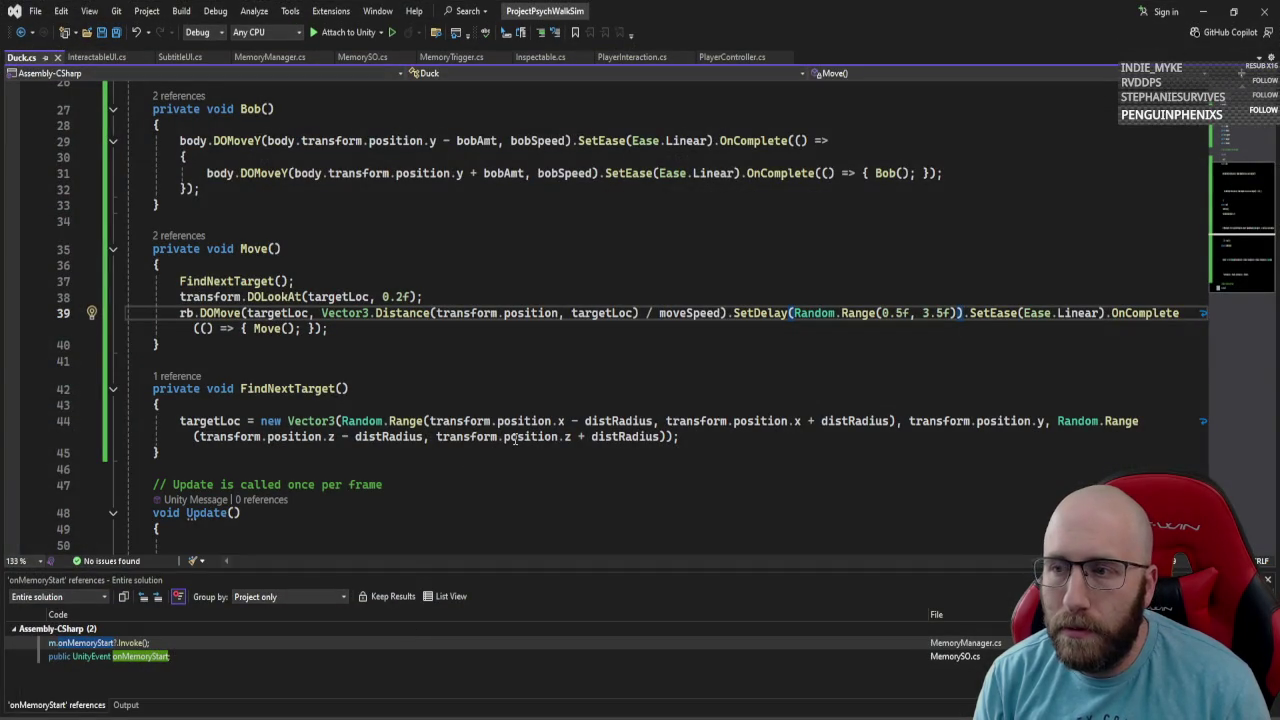
pyautogui.hotkey('alt', 'Tab')
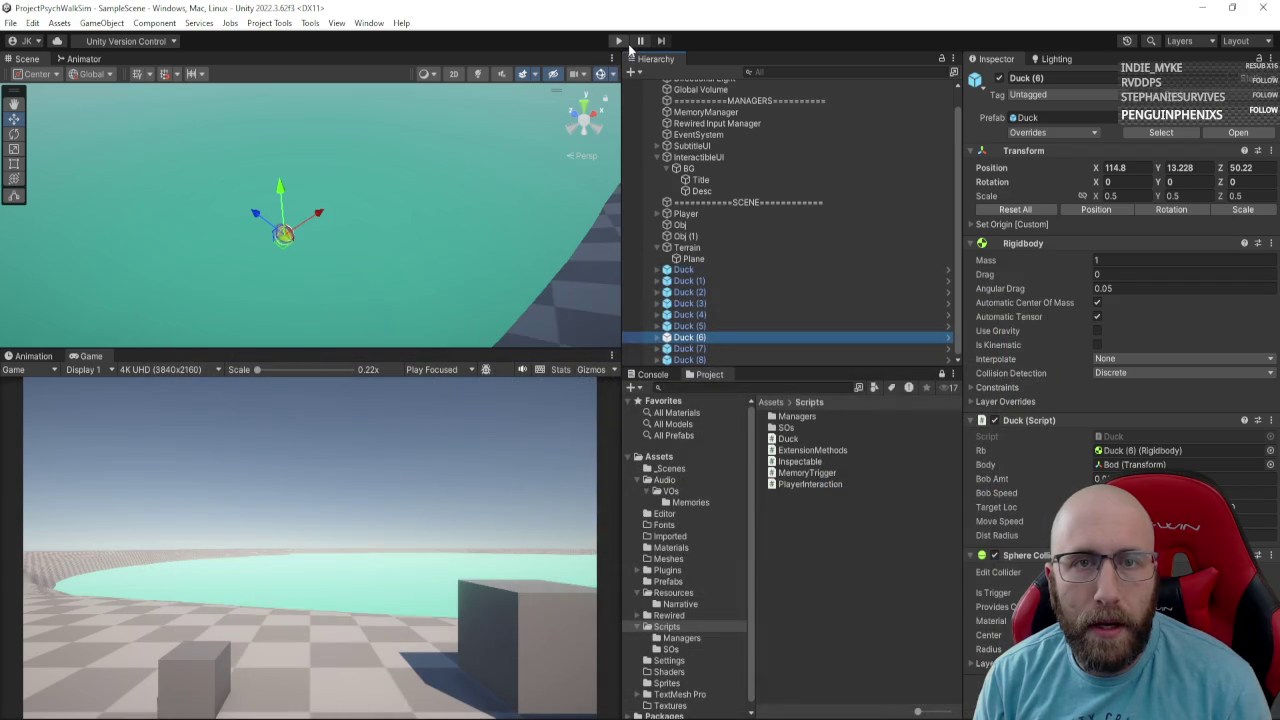
pyautogui.click(685, 270)
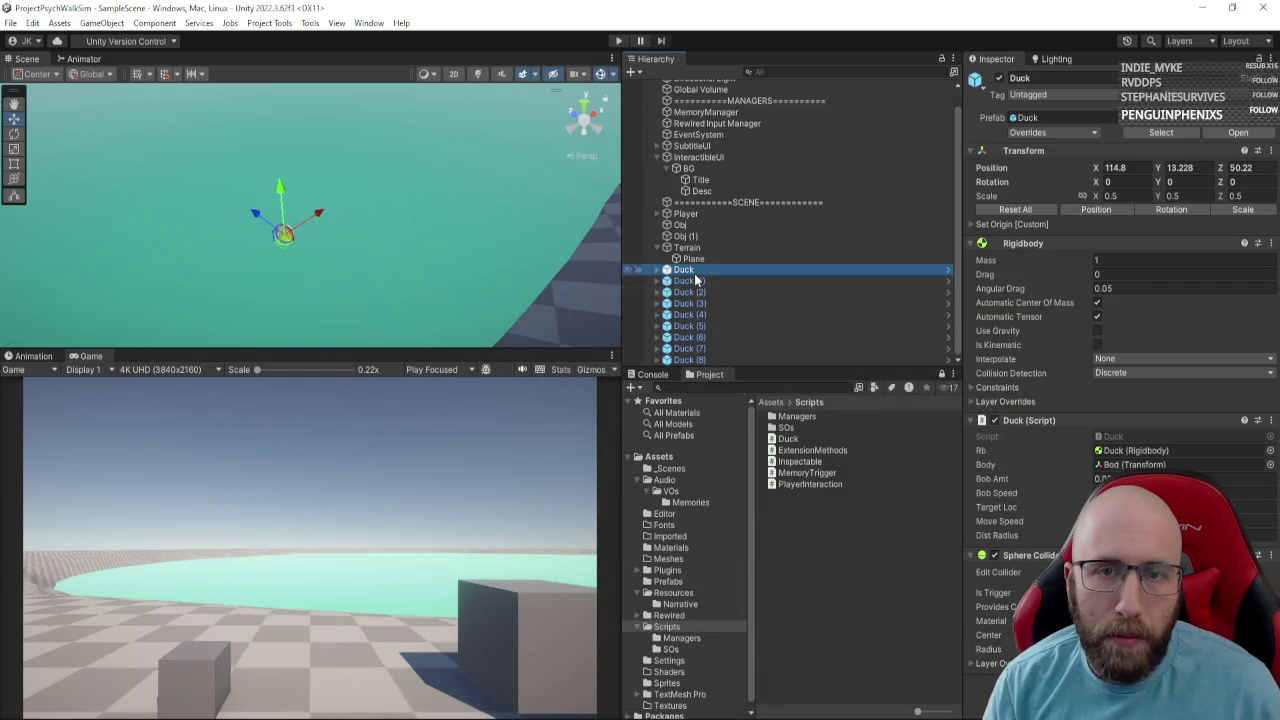
pyautogui.keyDown('shift'); pyautogui.click(690, 360); pyautogui.keyUp('shift')
# Duplicate the nine selected ducks three times with Ctrl+D, extending the copies to Duck (44).
pyautogui.moveTo(402, 210)
pyautogui.mouseDown()
pyautogui.moveTo(390, 179)
pyautogui.moveTo(355, 237)
pyautogui.moveTo(348, 305)
pyautogui.moveTo(372, 280)
pyautogui.moveTo(610, 162)
pyautogui.moveTo(487, 205)
pyautogui.moveTo(520, 180)
pyautogui.moveTo(505, 152)
pyautogui.mouseUp()
pyautogui.hotkey('ctrl', 'd')
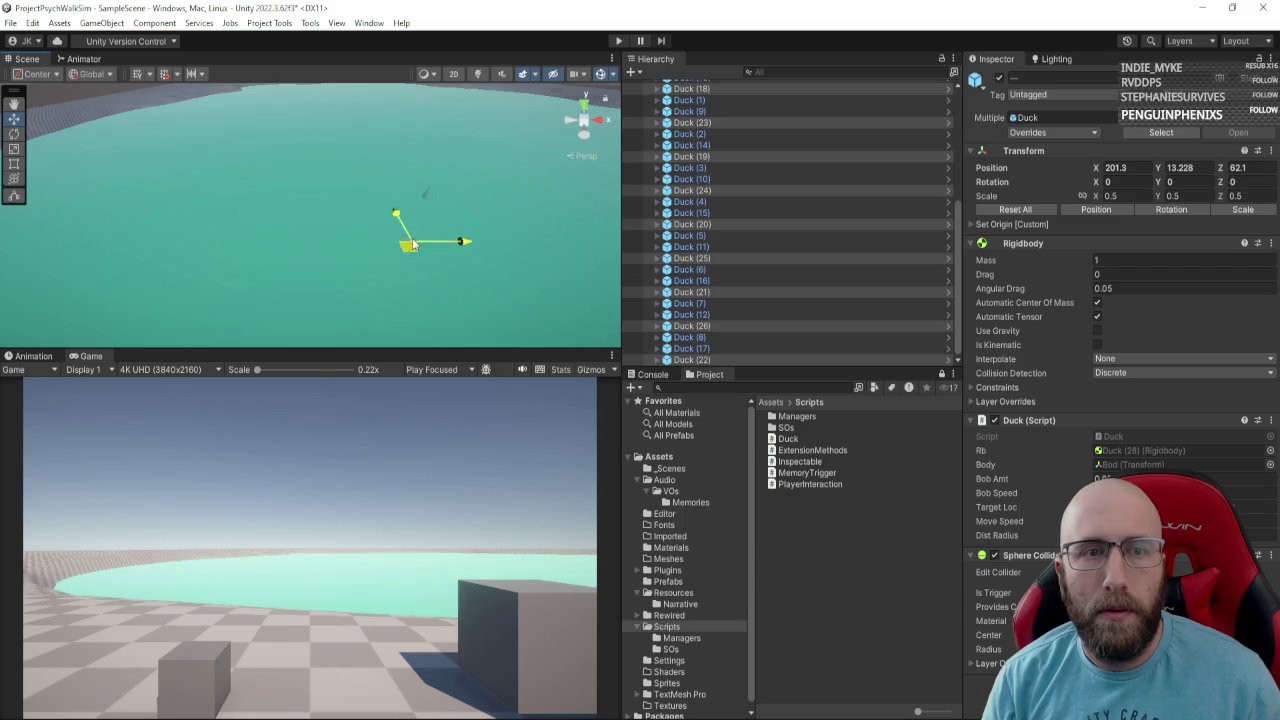
pyautogui.hotkey('ctrl', 'd')
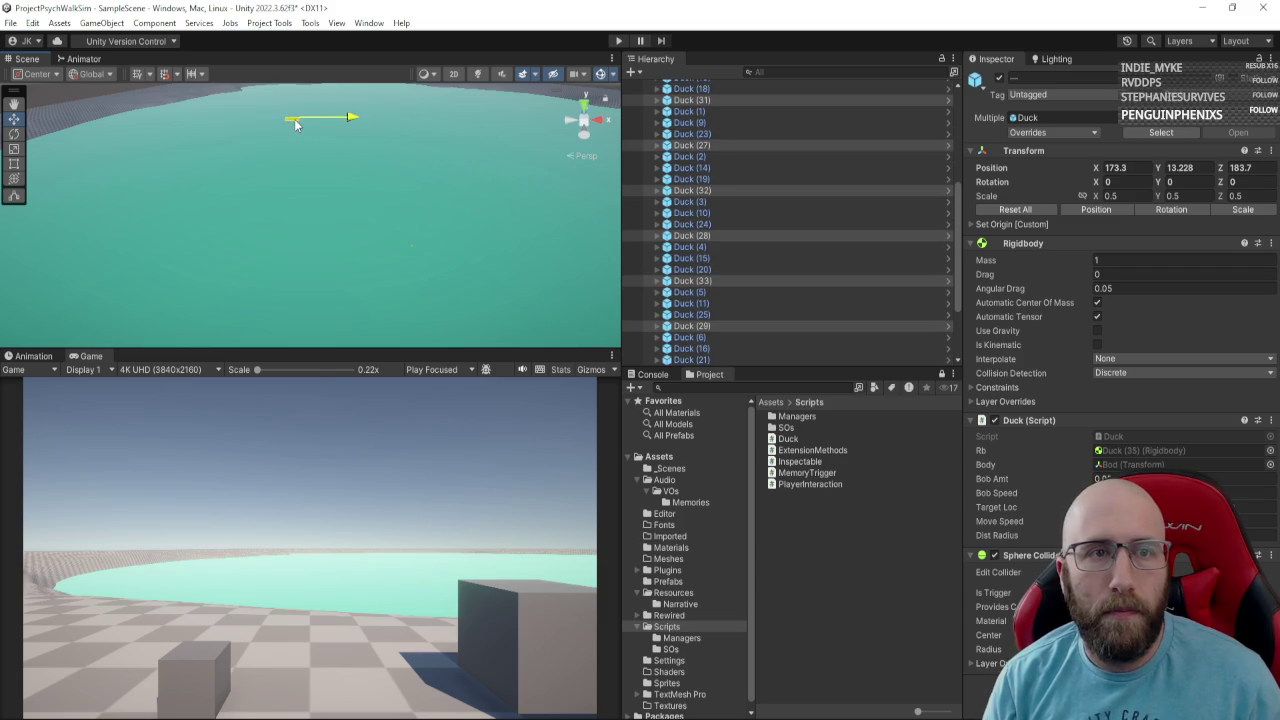
pyautogui.hotkey('ctrl', 'd')
pyautogui.moveTo(312, 126); pyautogui.dragTo(355, 162)
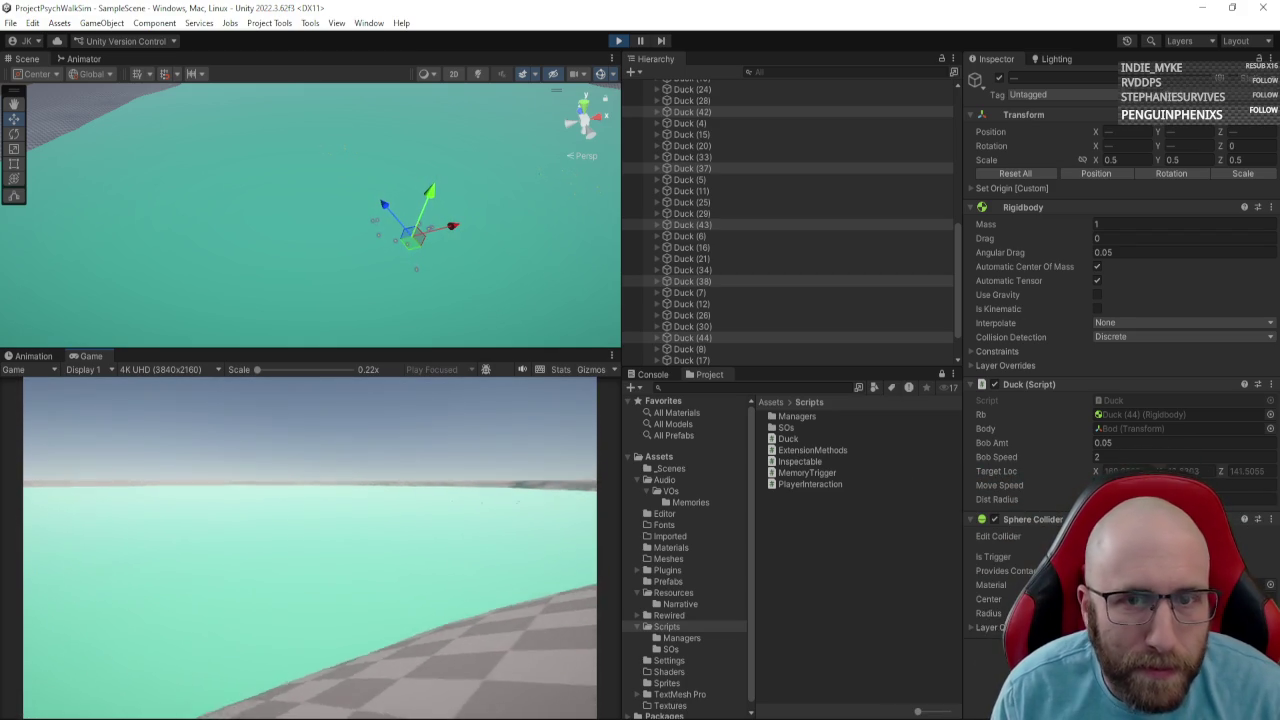
# During play, Shift-select the whole range of ducks, frame them with F, then stop play.
pyautogui.press('Escape')
pyautogui.click(717, 314)
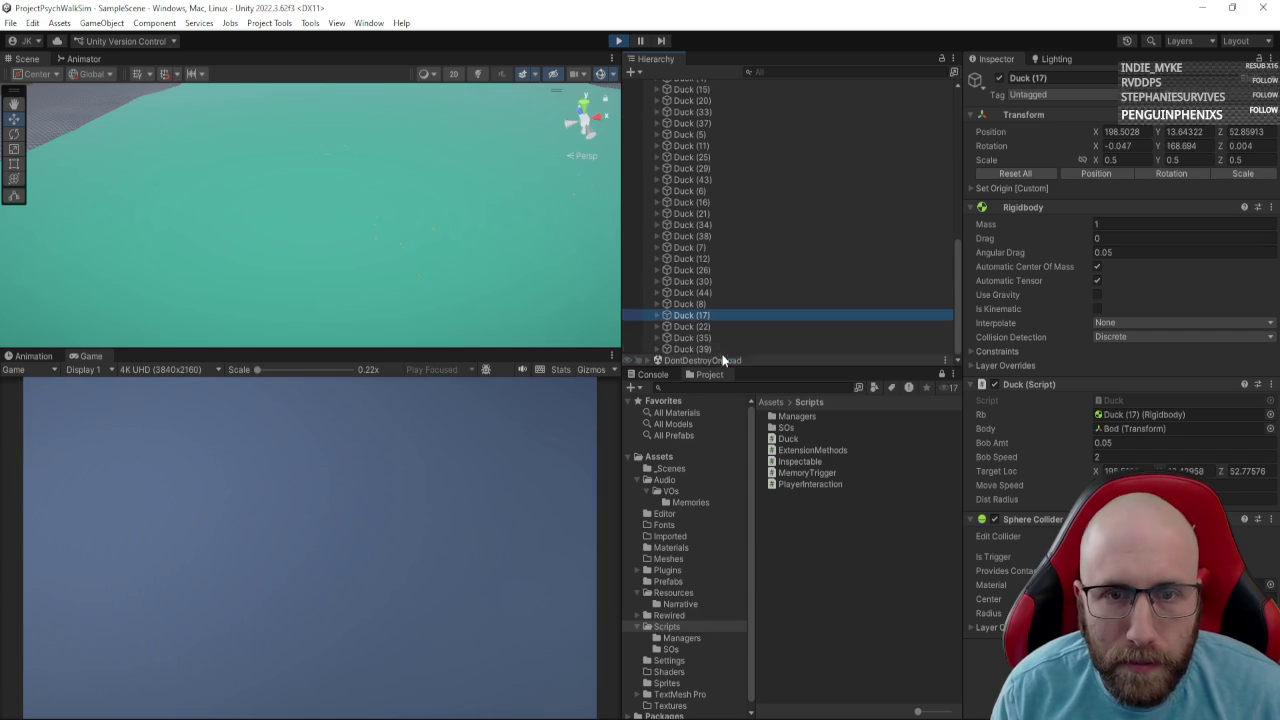
pyautogui.click(724, 352)
pyautogui.scroll(10, 724, 352)
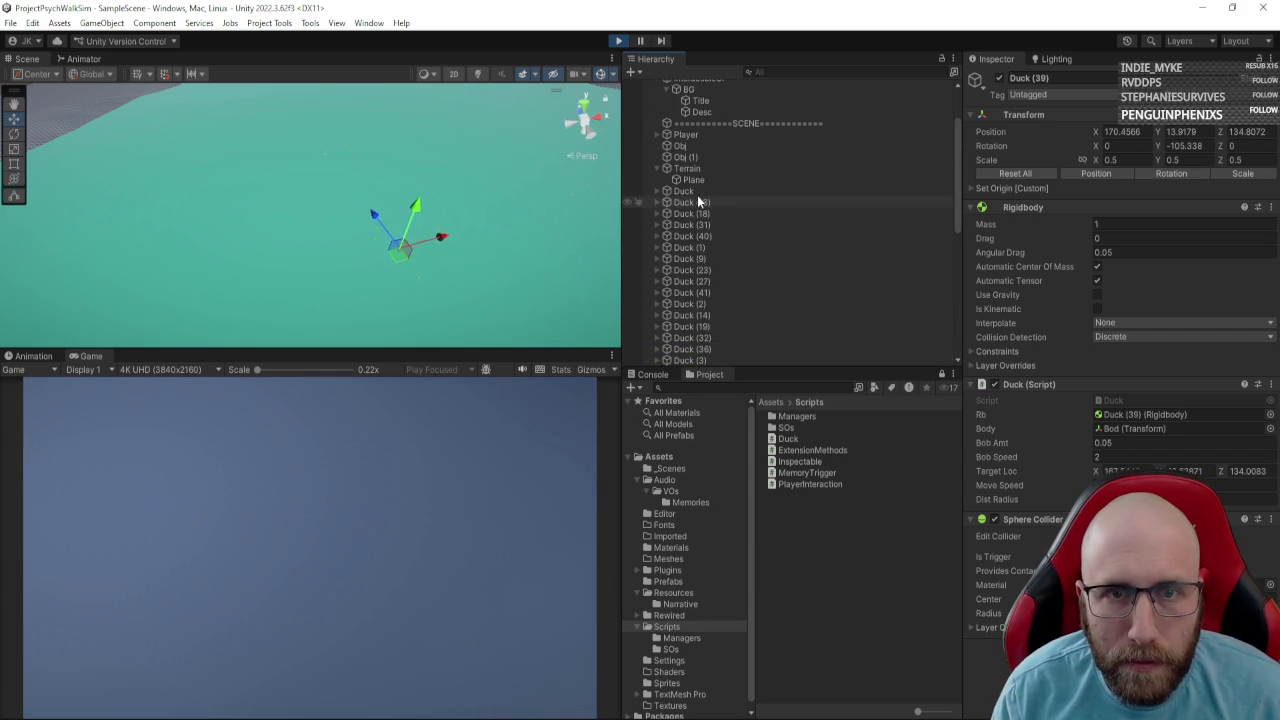
pyautogui.keyDown('shift'); pyautogui.click(698, 194); pyautogui.keyUp('shift')
pyautogui.moveTo(476, 240); pyautogui.dragTo(517, 193)
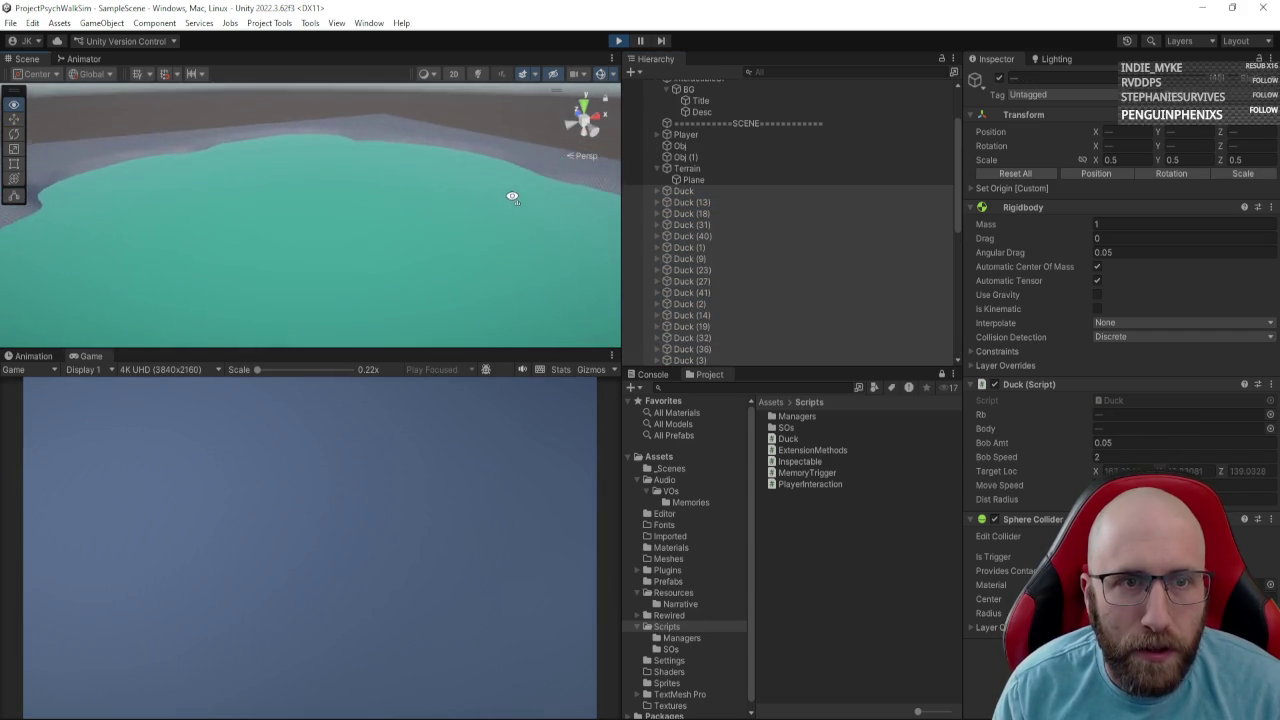
pyautogui.press('f')
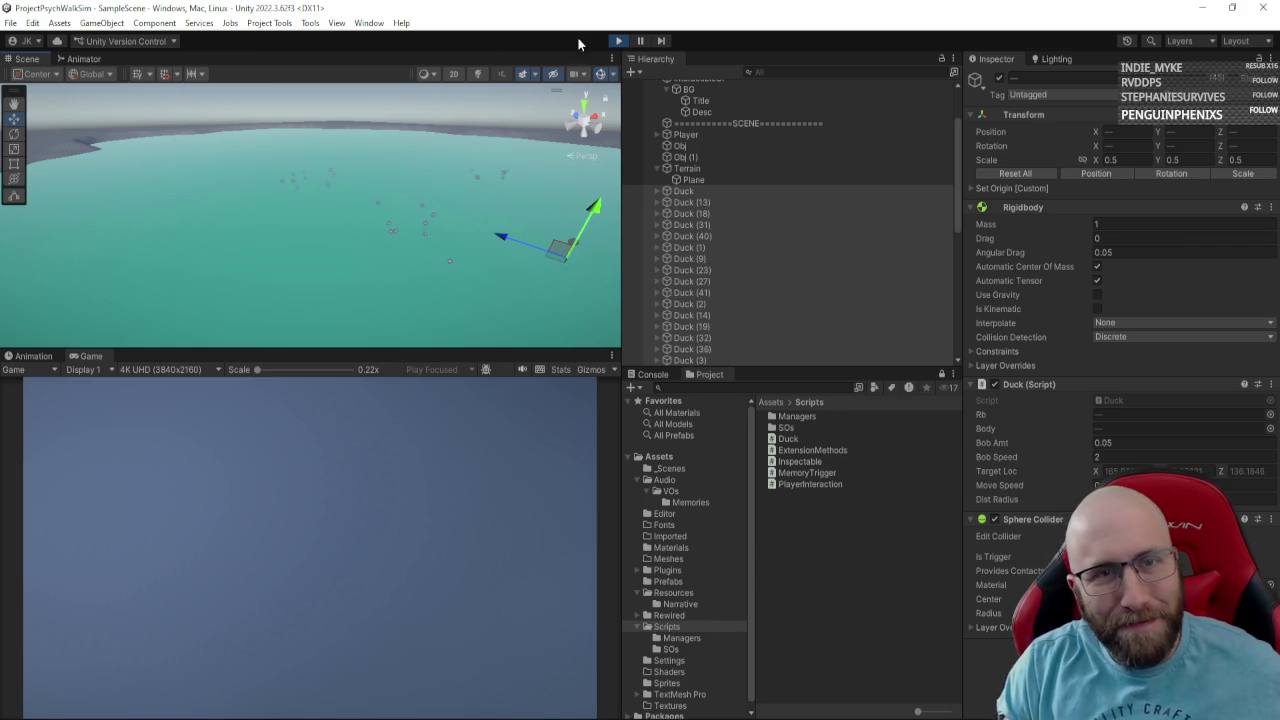
pyautogui.click(620, 42)
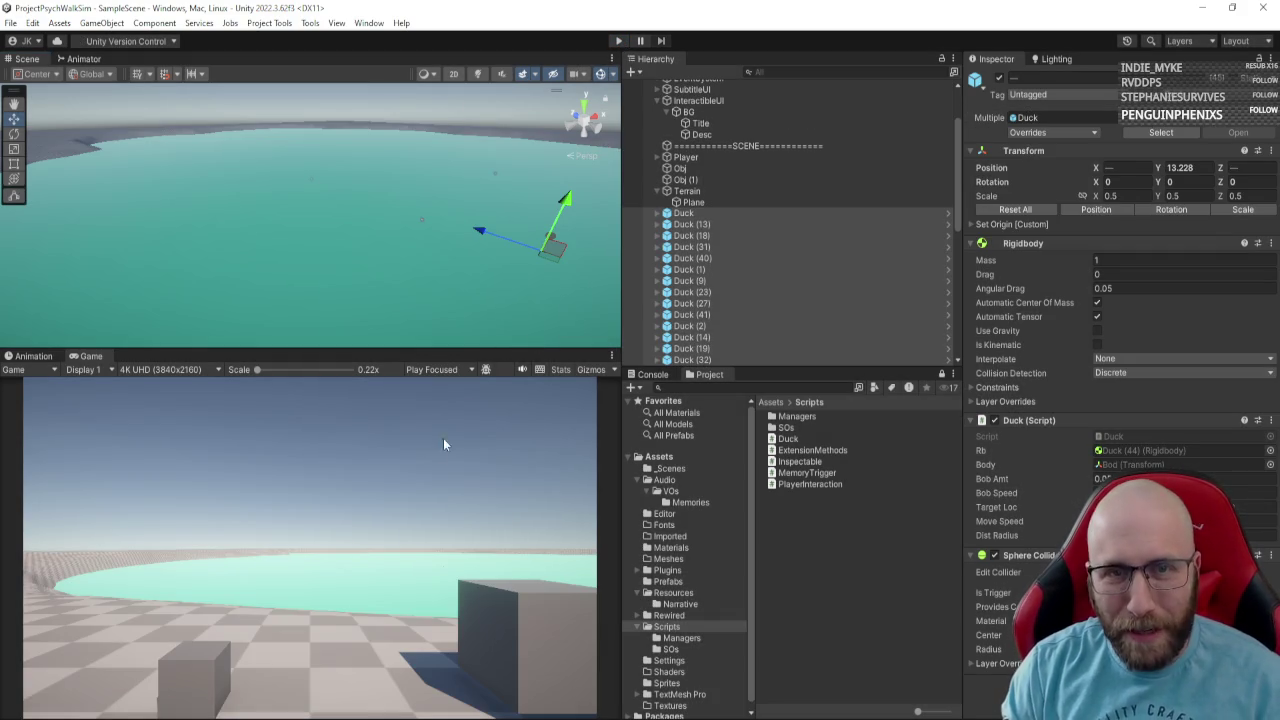
# Create a new material named Grass in the Assets/Materials folder.
pyautogui.moveTo(480, 300)
pyautogui.mouseDown()
pyautogui.moveTo(600, 265)
pyautogui.moveTo(949, 246)
pyautogui.moveTo(921, 260)
pyautogui.moveTo(600, 270)
pyautogui.moveTo(377, 331)
pyautogui.moveTo(357, 280)
pyautogui.moveTo(383, 271)
pyautogui.moveTo(336, 276)
pyautogui.moveTo(442, 311)
pyautogui.mouseUp()
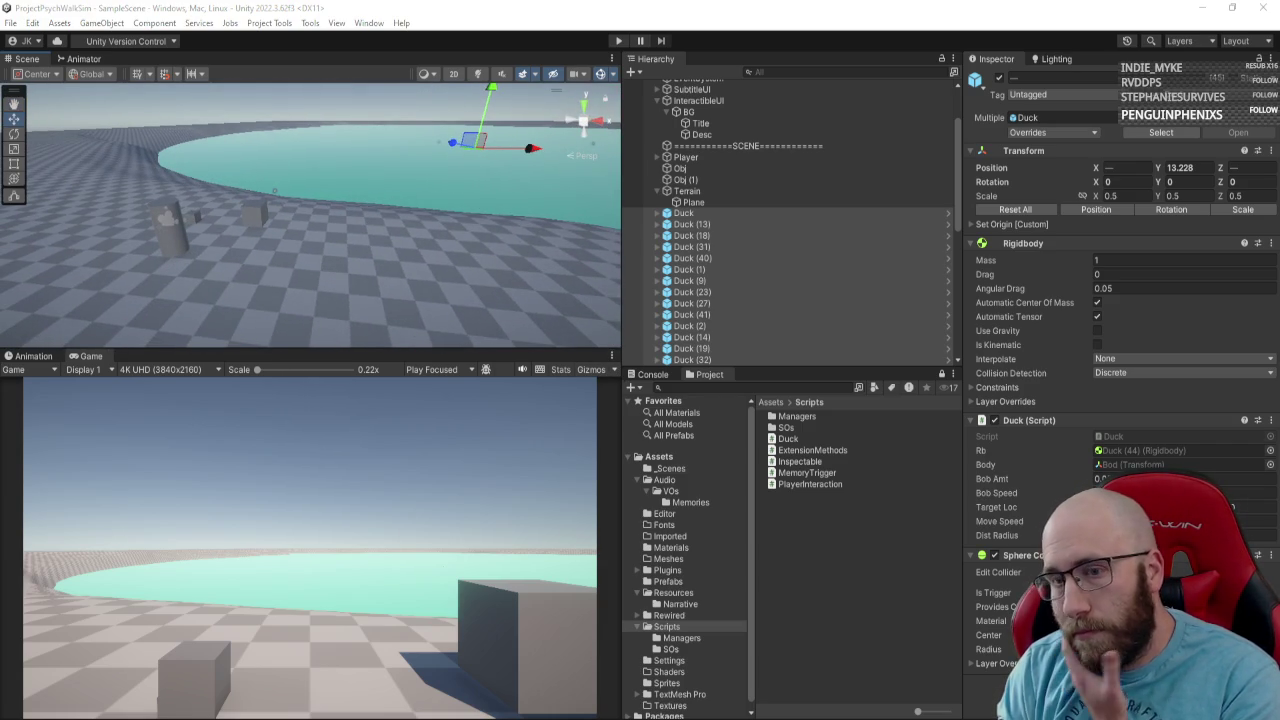
pyautogui.click(687, 582)
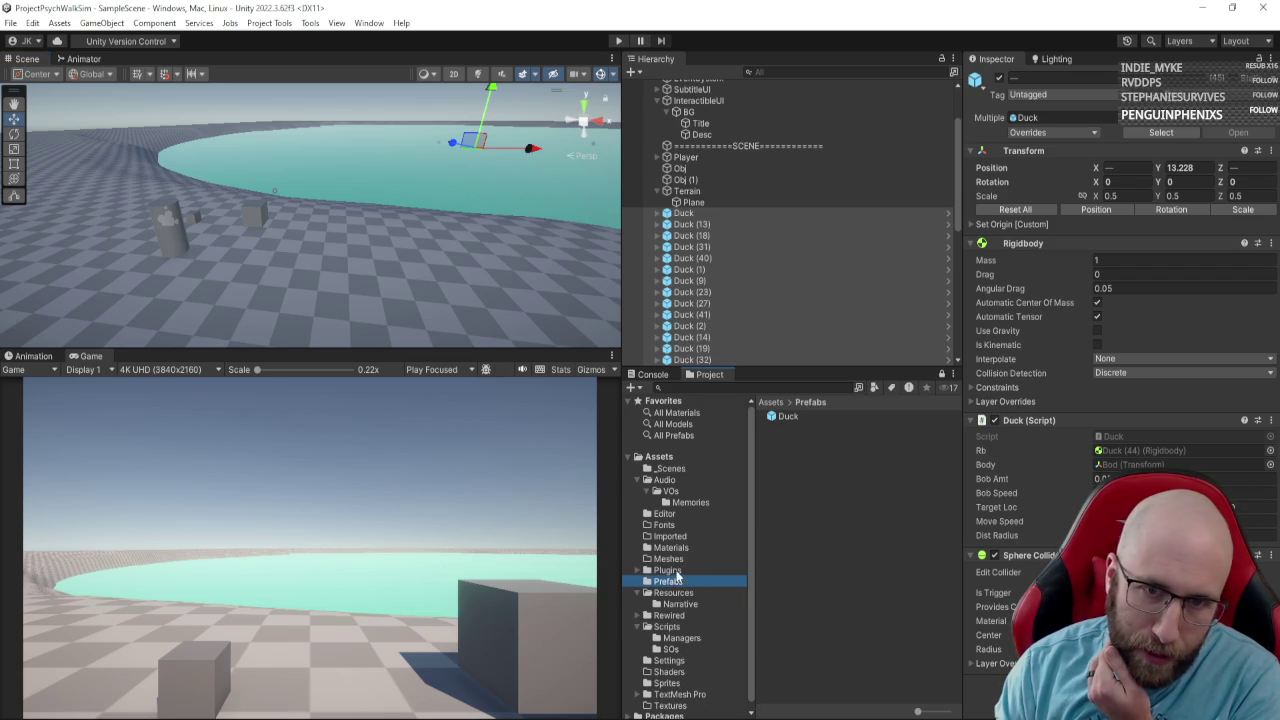
pyautogui.click(671, 548)
pyautogui.rightClick(807, 532)
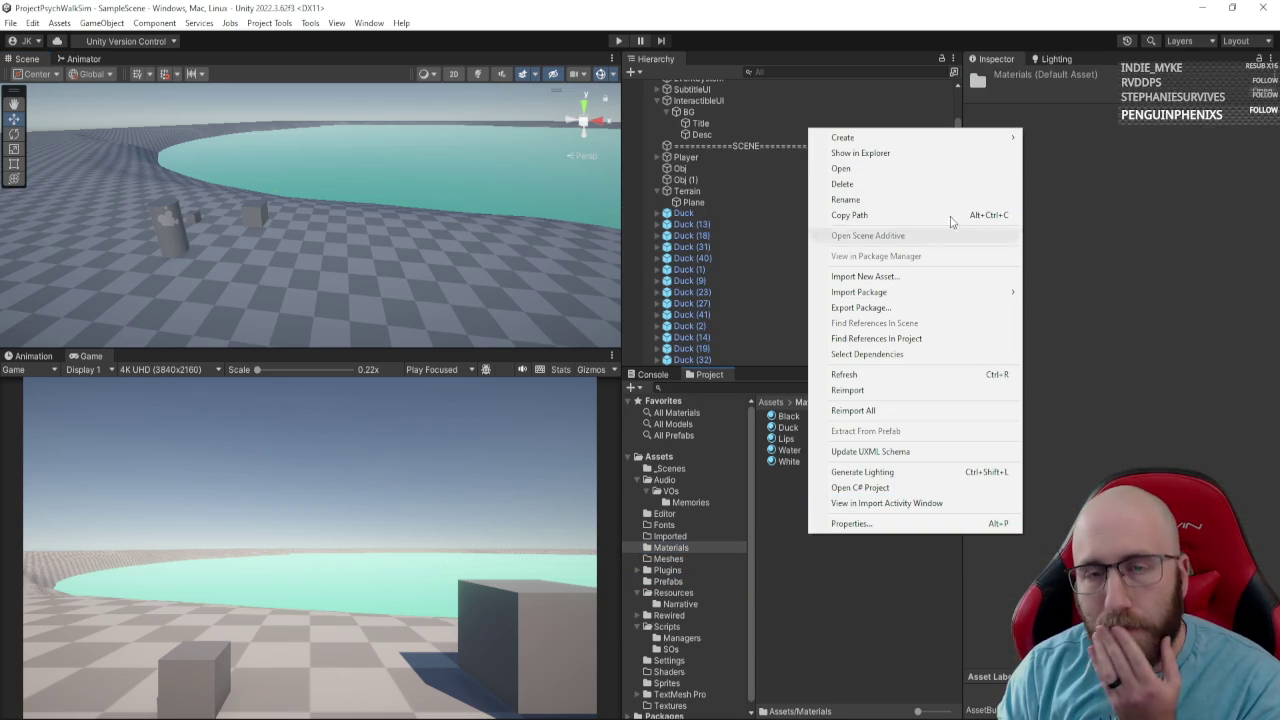
pyautogui.moveTo(960, 137)
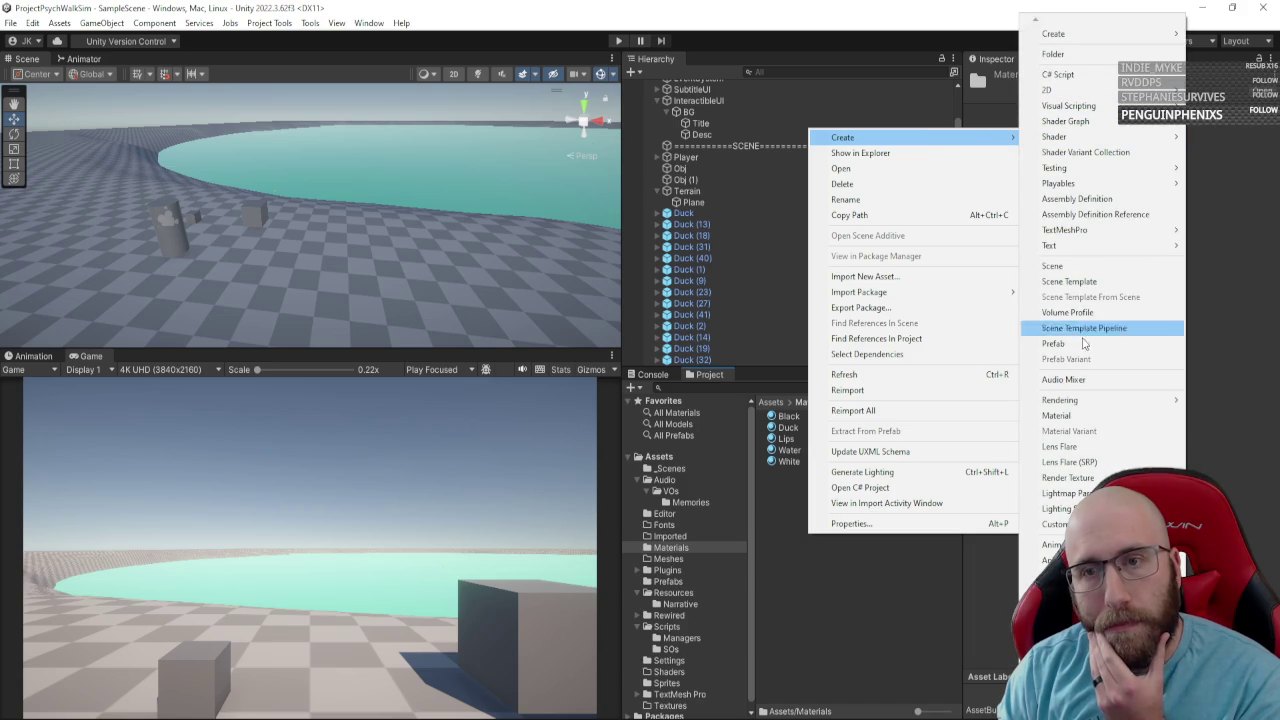
pyautogui.click(1070, 415)
pyautogui.write('Qrass')
pyautogui.press('Return')
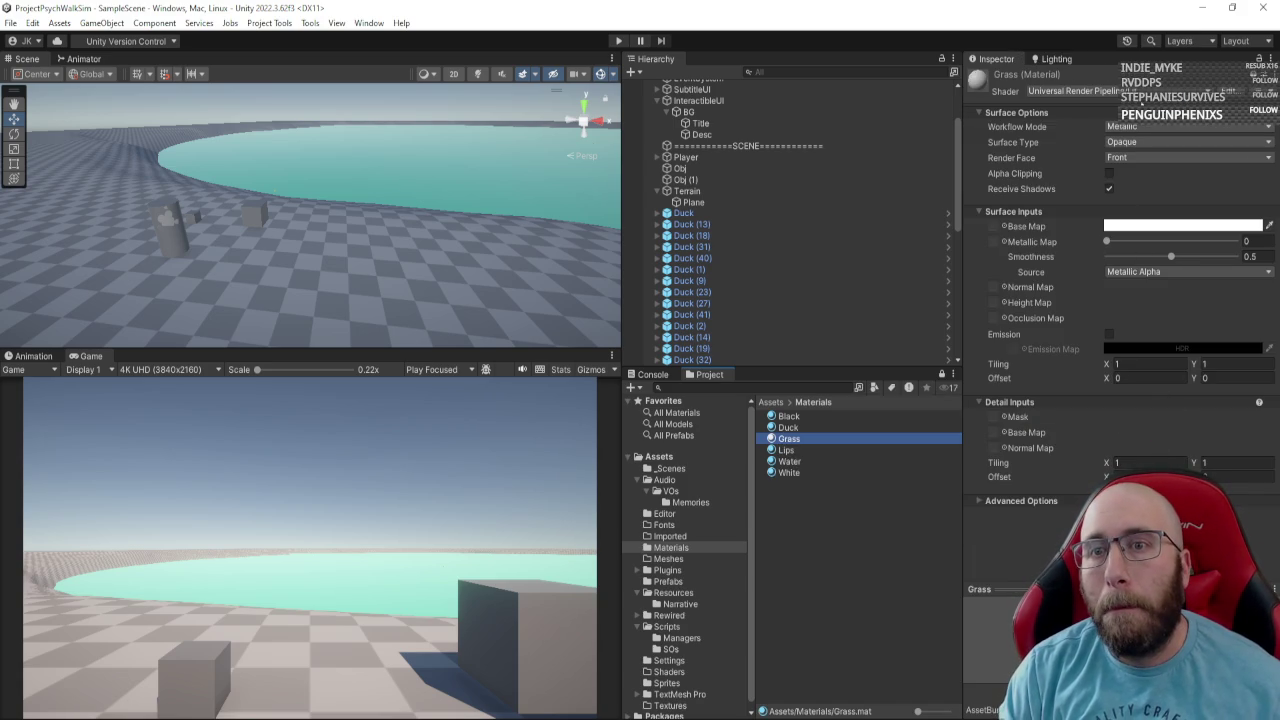
# Set the Grass material's Base Map colour to bright green, then select Terrain.
pyautogui.click(1137, 127)
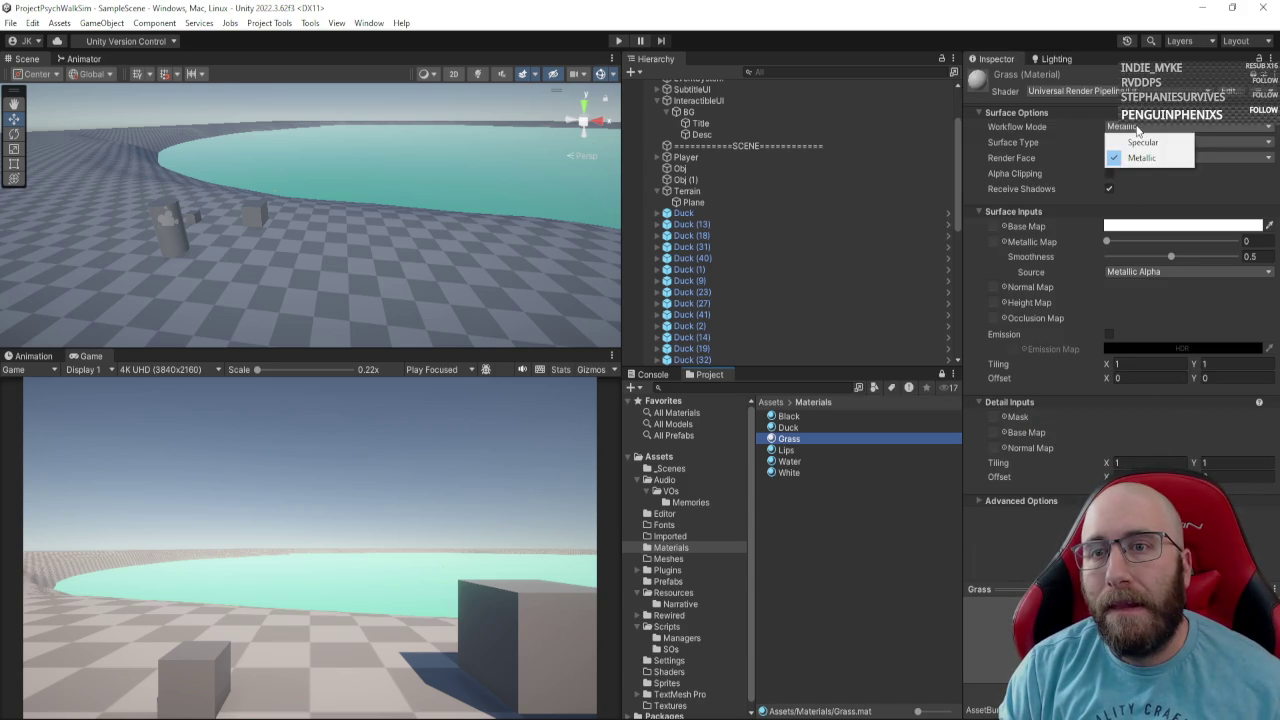
pyautogui.click(1175, 256)
pyautogui.click(1165, 226)
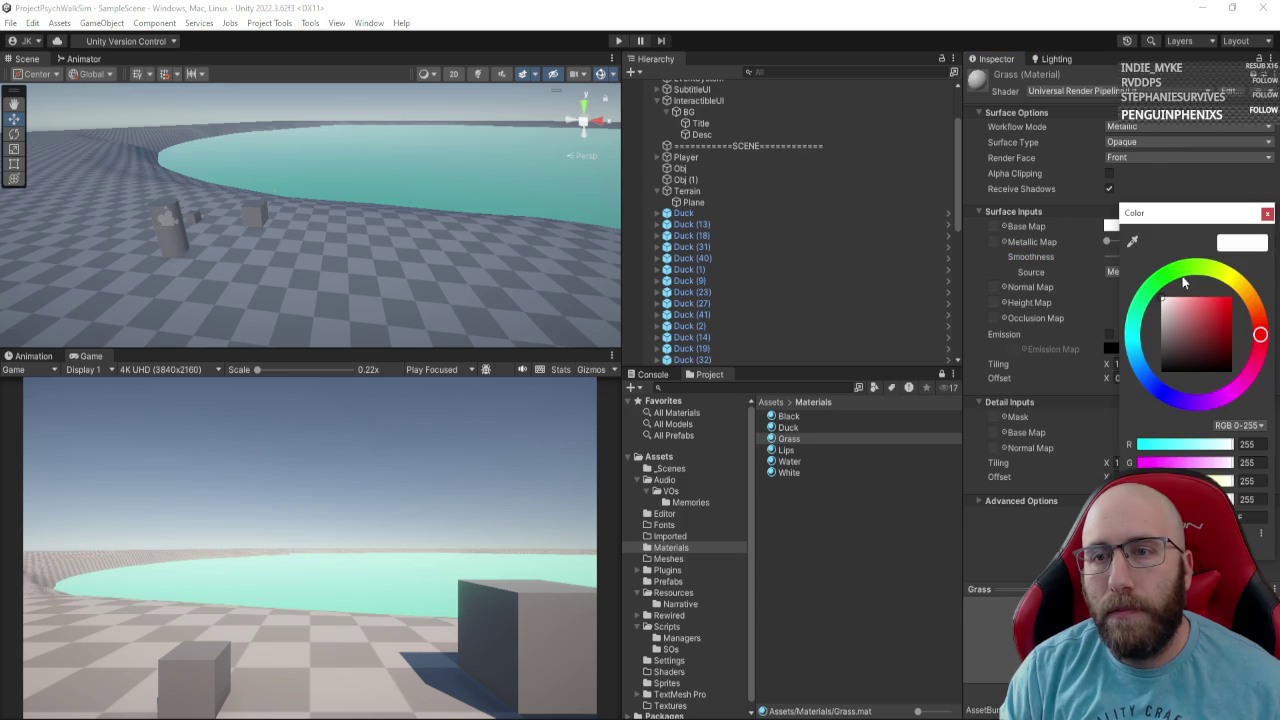
pyautogui.moveTo(1180, 311); pyautogui.dragTo(1230, 300)
pyautogui.click(1267, 213)
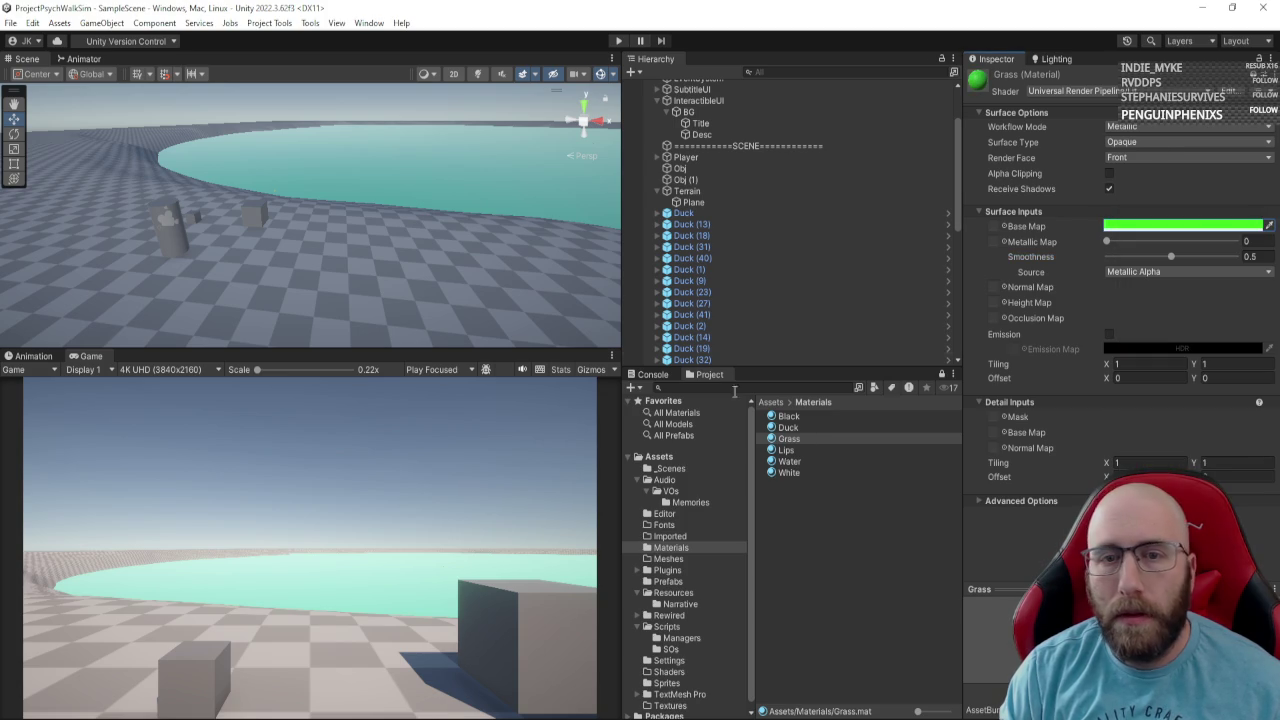
pyautogui.click(687, 190)
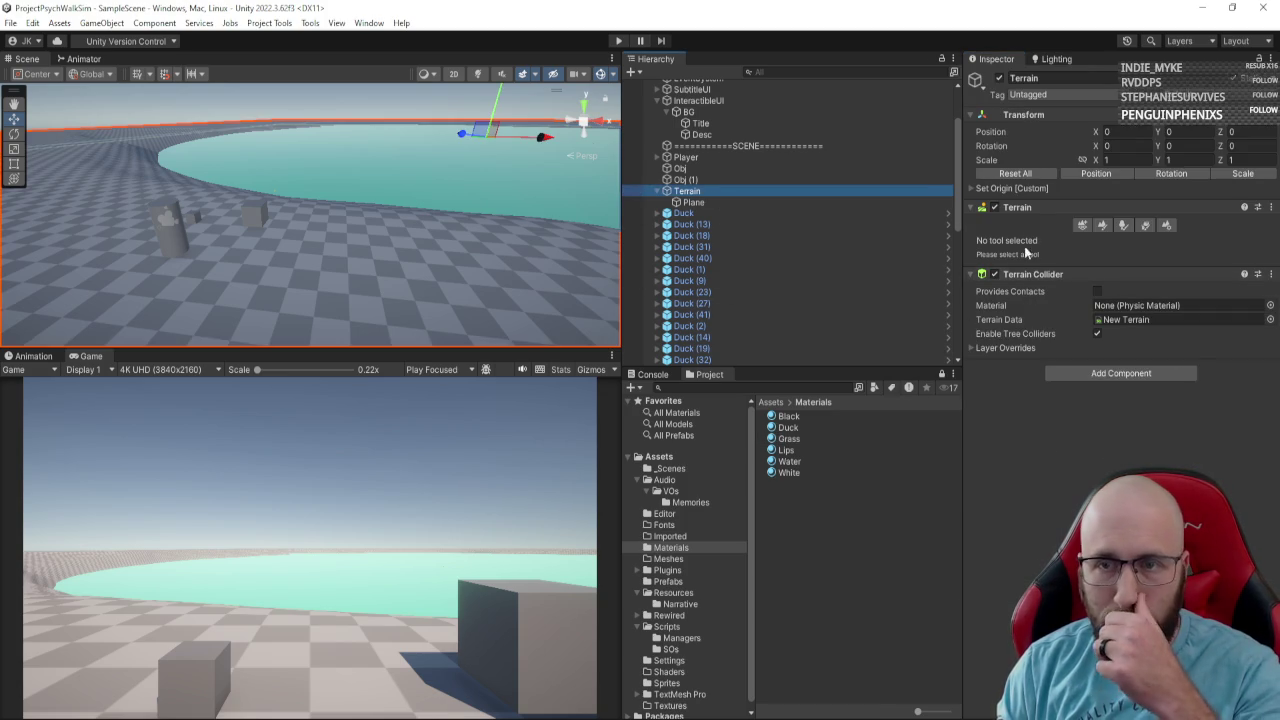
# Drag the Grass material into the Terrain Settings Material field, making the ground bright green.
pyautogui.click(1141, 225)
pyautogui.click(1161, 225)
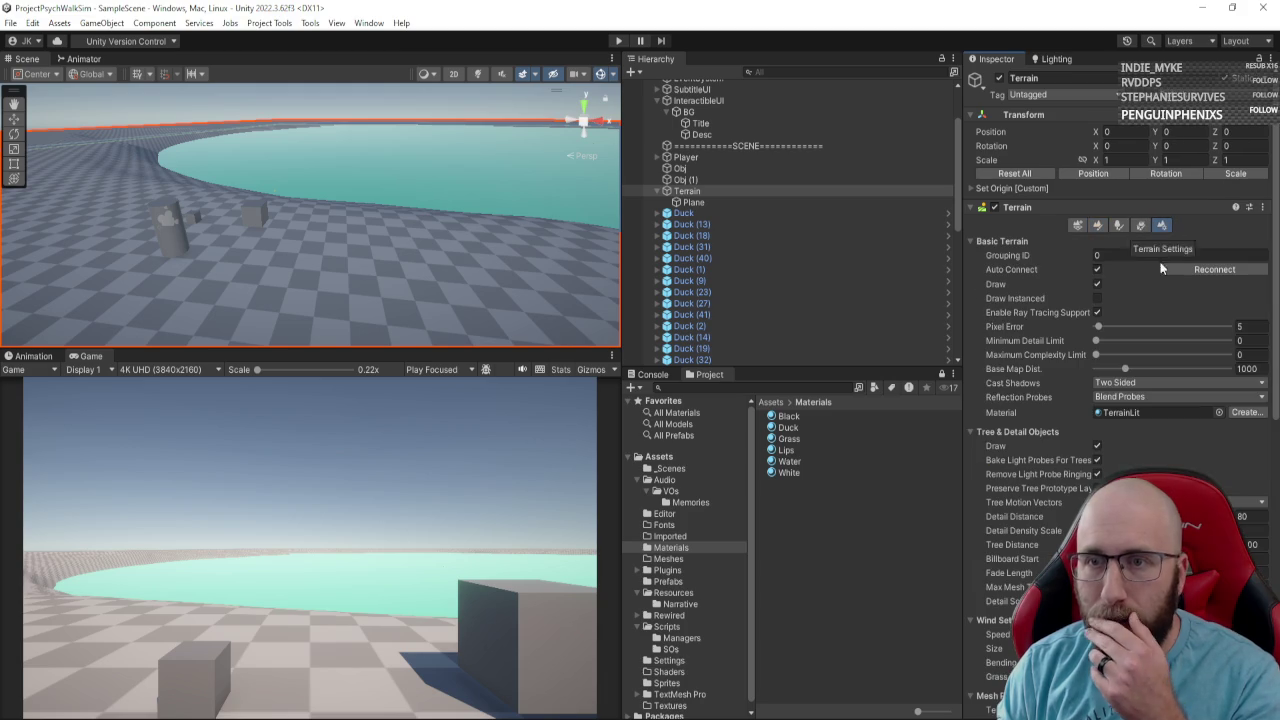
pyautogui.scroll(-2, 1037, 370)
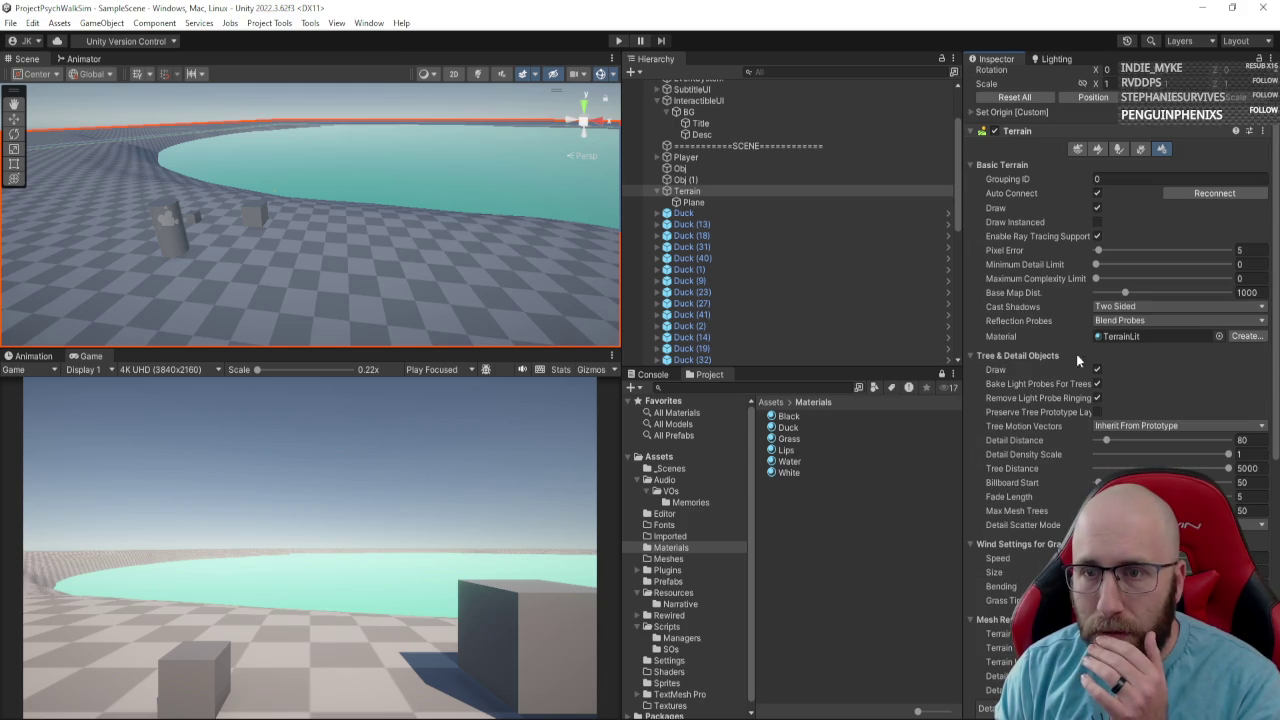
pyautogui.moveTo(800, 438); pyautogui.dragTo(1100, 340)
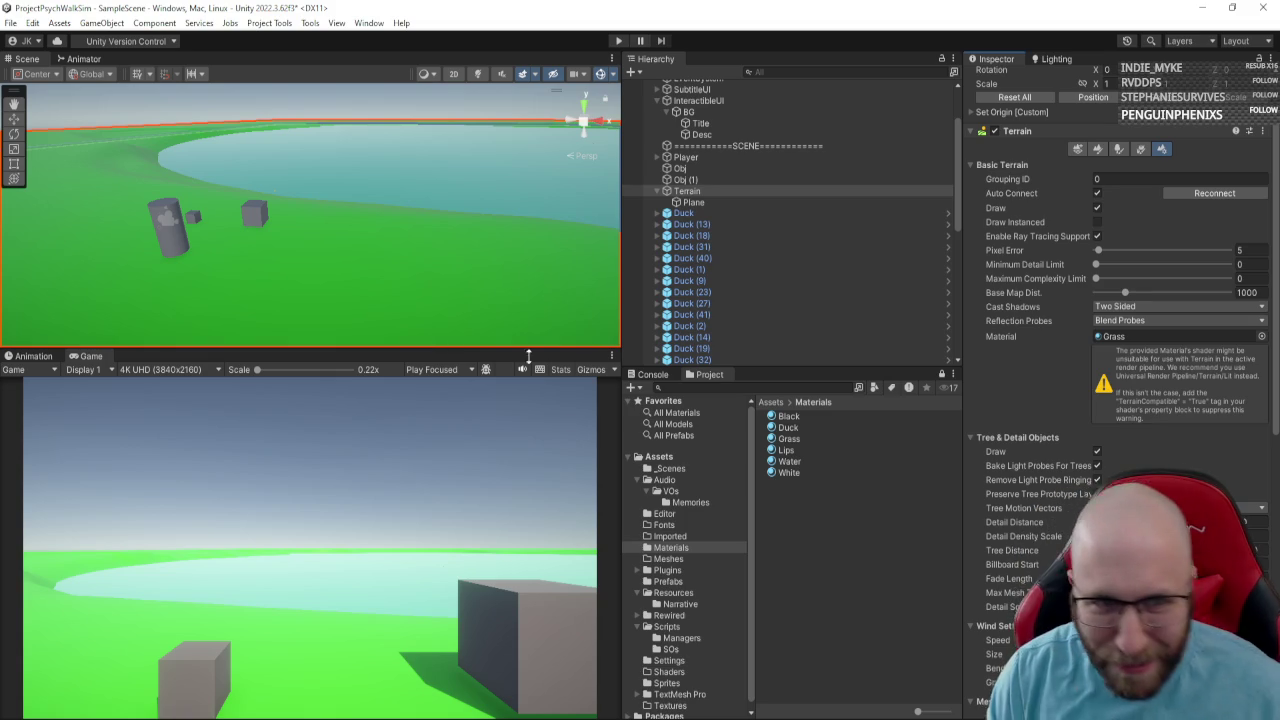
pyautogui.moveTo(345, 268)
pyautogui.mouseDown()
pyautogui.moveTo(191, 260)
pyautogui.moveTo(100, 230)
pyautogui.moveTo(135, 250)
pyautogui.moveTo(443, 289)
pyautogui.moveTo(610, 275)
pyautogui.mouseUp()
pyautogui.moveTo(696, 264)
pyautogui.mouseDown()
pyautogui.moveTo(120, 250)
pyautogui.moveTo(350, 242)
pyautogui.mouseUp()
pyautogui.scroll(3, 336, 288)
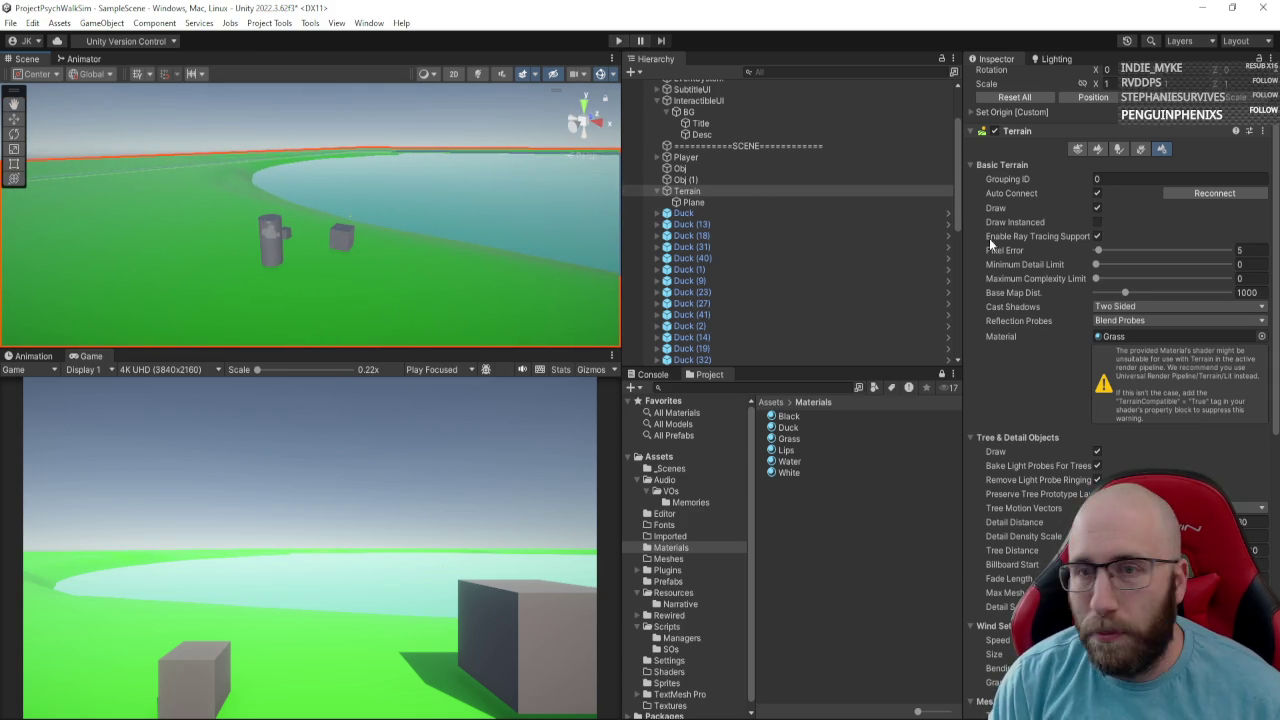
pyautogui.scroll(2, 1010, 280)
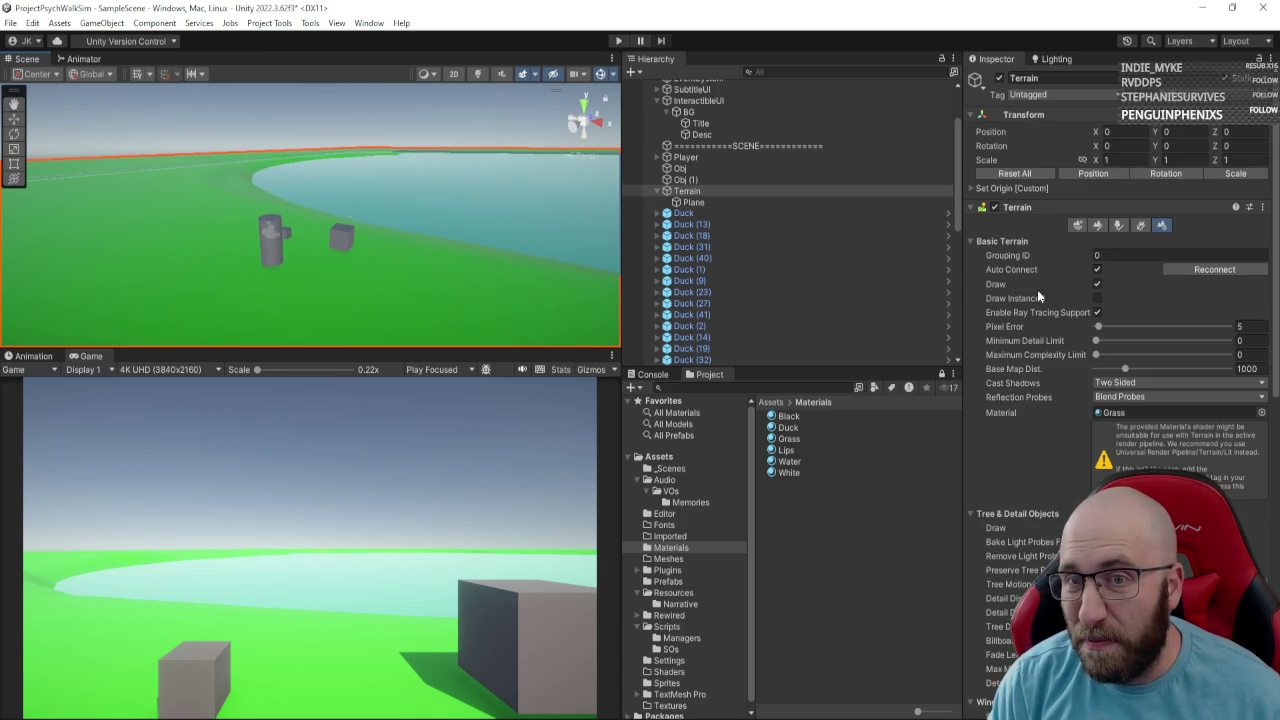
pyautogui.click(711, 202)
pyautogui.click(713, 190)
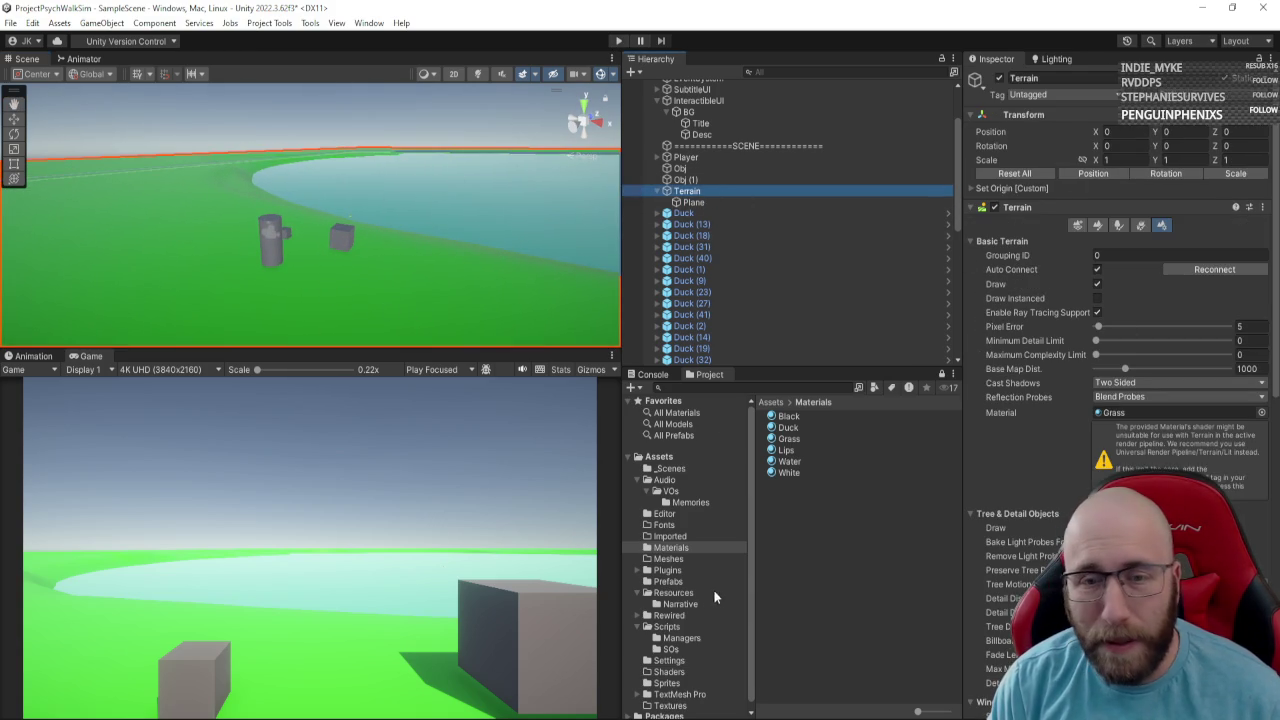
pyautogui.click(789, 439)
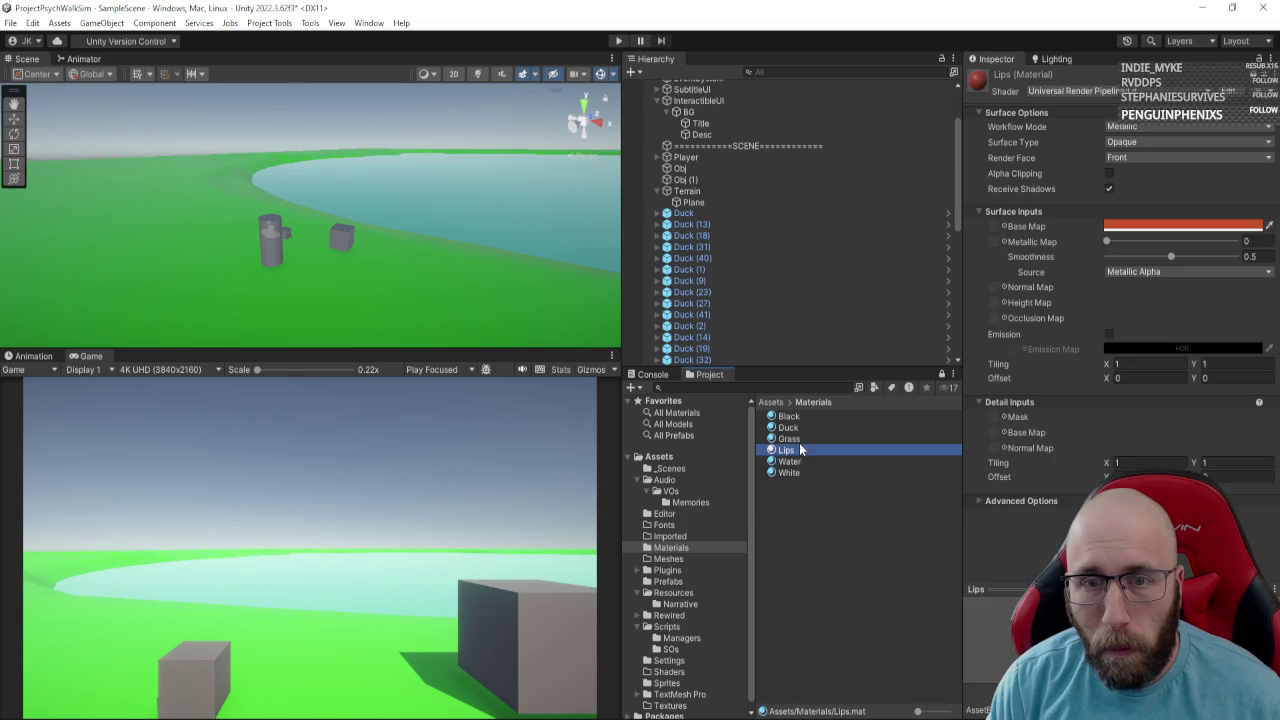
# Tone Grass down to a duller green with Smoothness 0.111 and Metallic 0.
pyautogui.click(1205, 230)
pyautogui.moveTo(1201, 316)
pyautogui.mouseDown()
pyautogui.moveTo(1212, 306)
pyautogui.moveTo(1202, 328)
pyautogui.moveTo(1195, 318)
pyautogui.mouseUp()
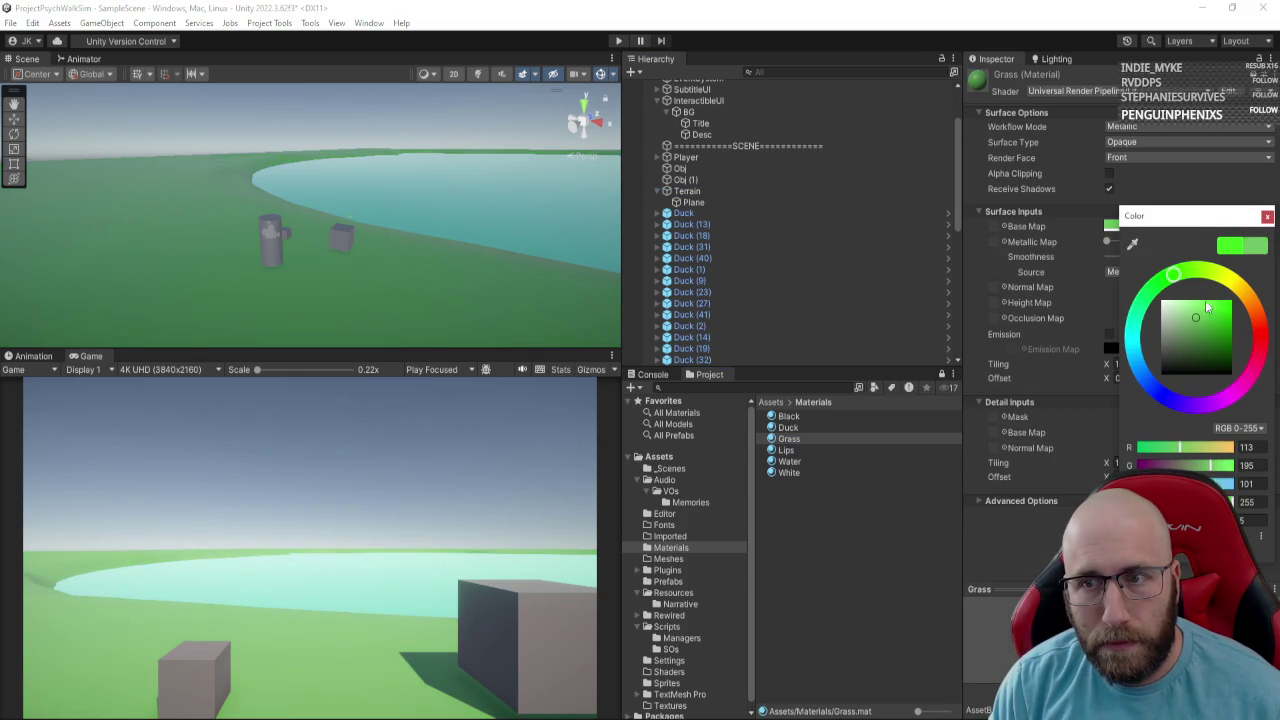
pyautogui.click(1266, 217)
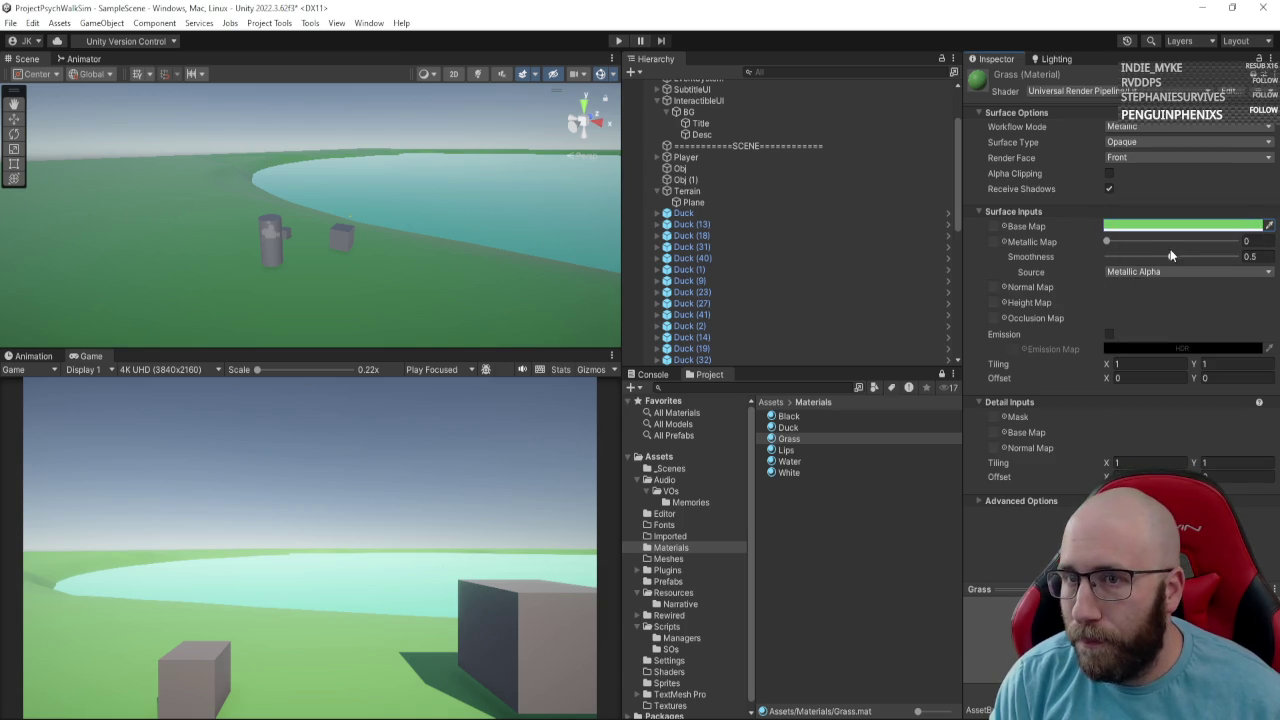
pyautogui.moveTo(1175, 258)
pyautogui.mouseDown()
pyautogui.moveTo(1195, 259)
pyautogui.moveTo(1150, 258)
pyautogui.moveTo(1201, 264)
pyautogui.moveTo(1131, 268)
pyautogui.mouseUp()
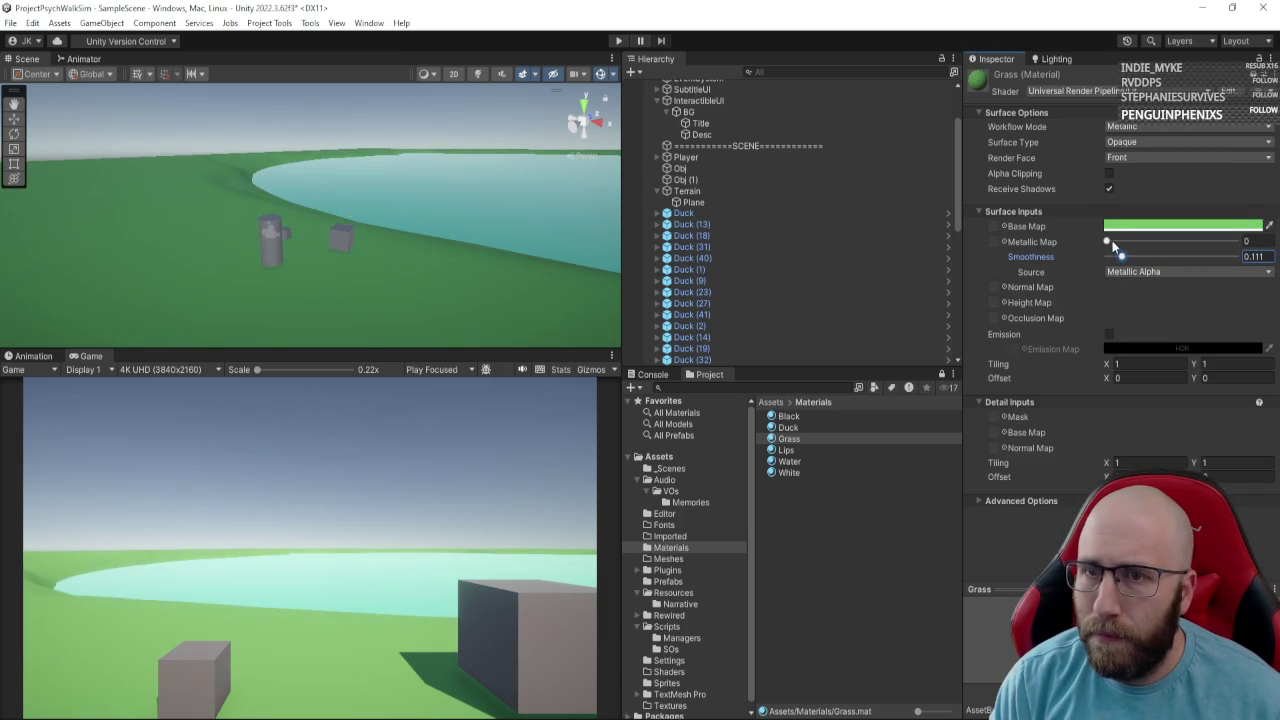
pyautogui.moveTo(1131, 240)
pyautogui.mouseDown()
pyautogui.moveTo(1222, 246)
pyautogui.moveTo(1084, 241)
pyautogui.mouseUp()
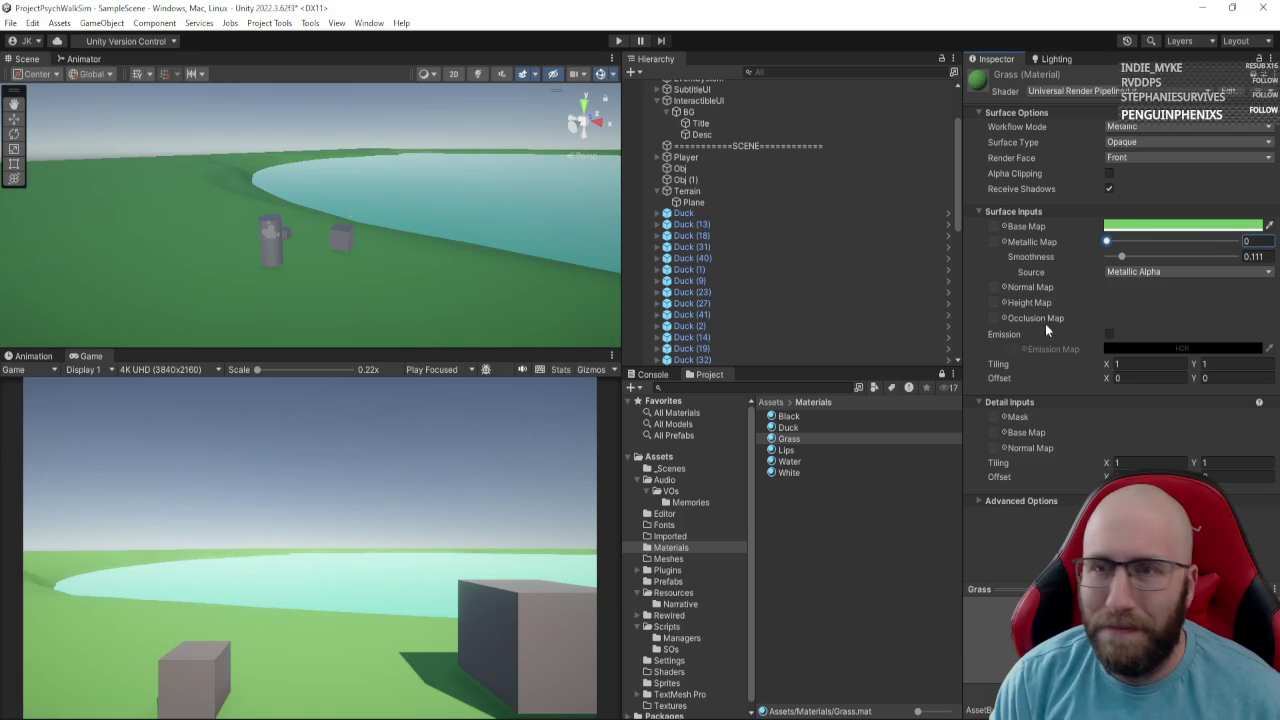
pyautogui.click(1163, 272)
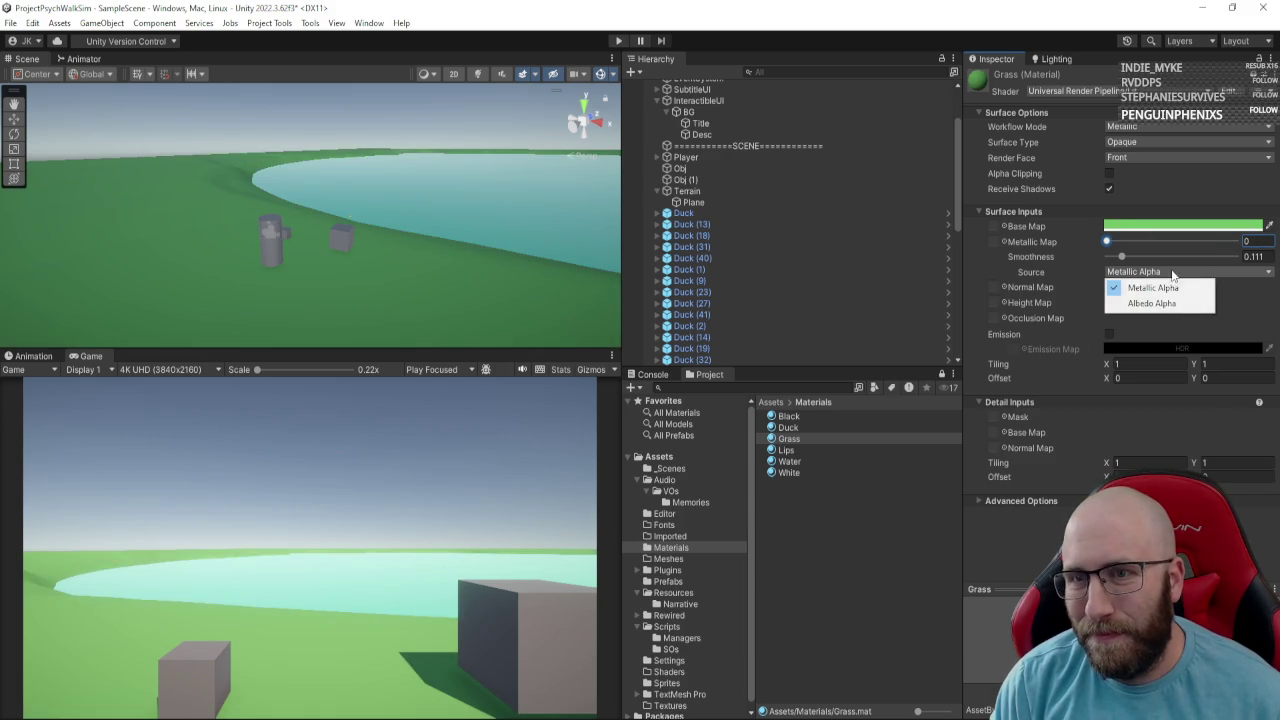
pyautogui.click(1086, 266)
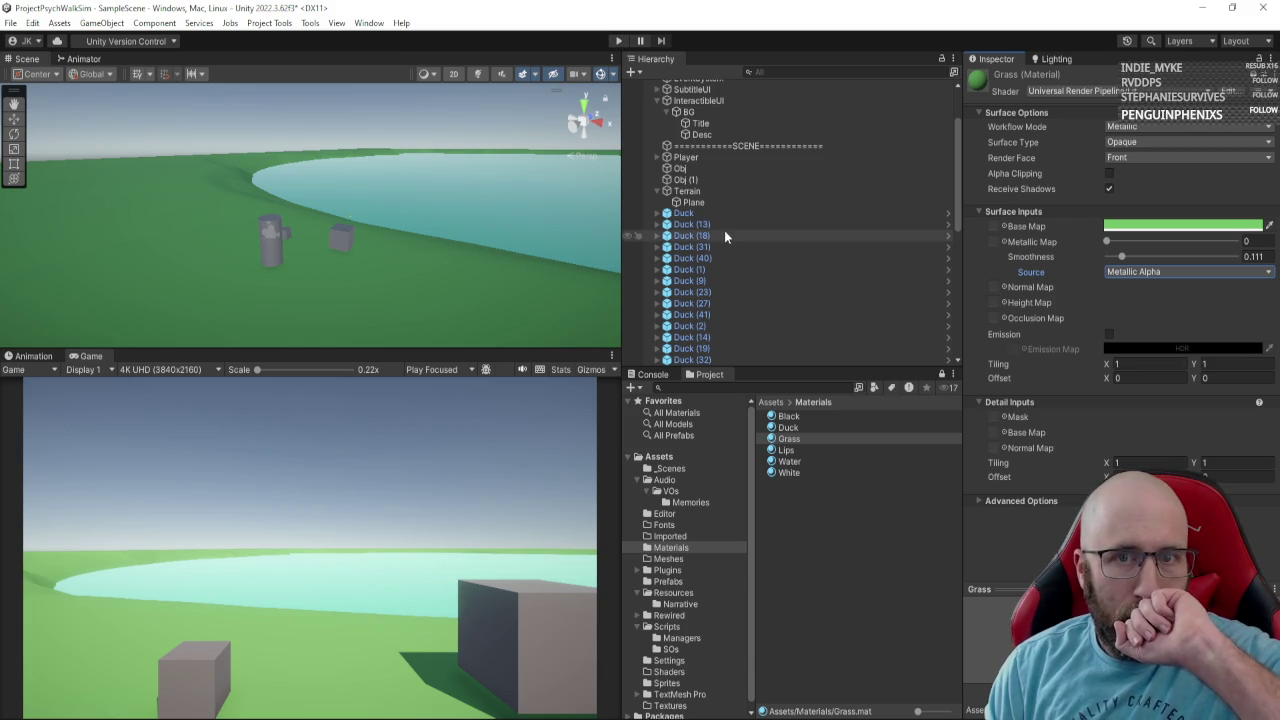
pyautogui.moveTo(480, 190)
pyautogui.mouseDown()
pyautogui.moveTo(429, 189)
pyautogui.moveTo(250, 120)
pyautogui.moveTo(547, 226)
pyautogui.moveTo(409, 234)
pyautogui.moveTo(390, 220)
pyautogui.moveTo(480, 160)
pyautogui.mouseUp()
# Play-test walking to the box, inspecting the Dock Photo and another photo, then stop play.
pyautogui.click(621, 42)
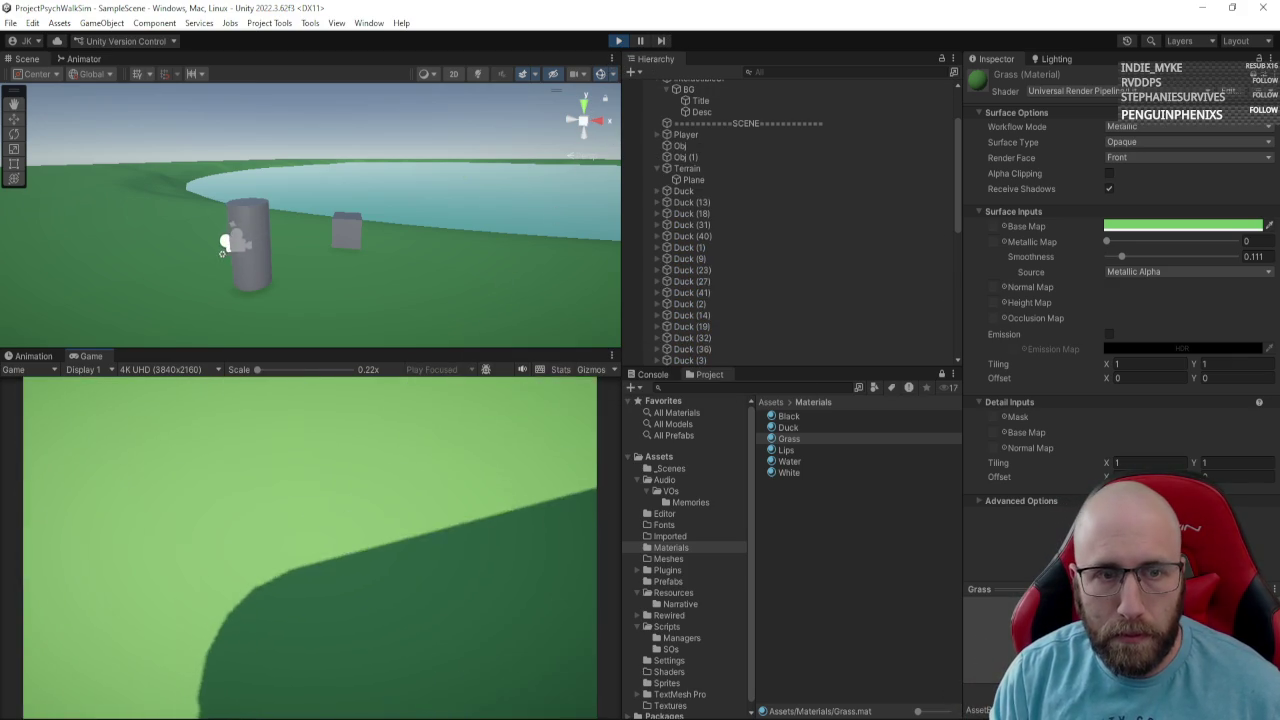
pyautogui.press('e')
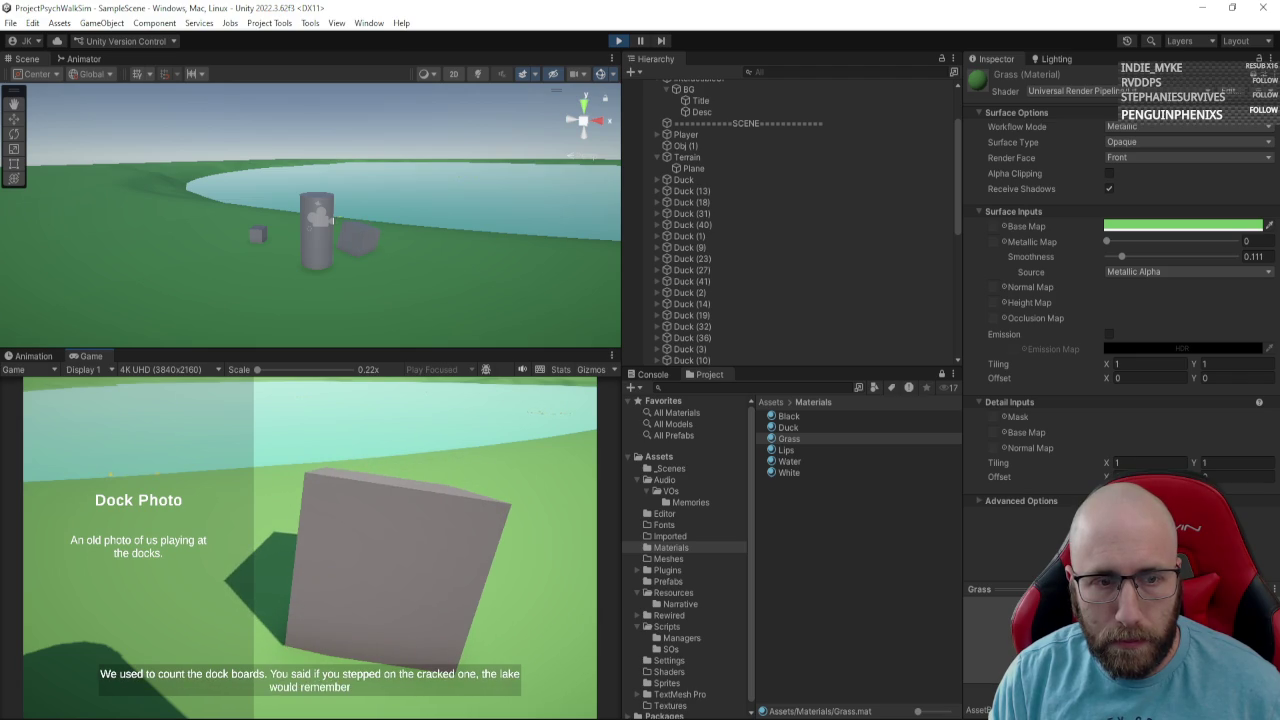
pyautogui.press('e')
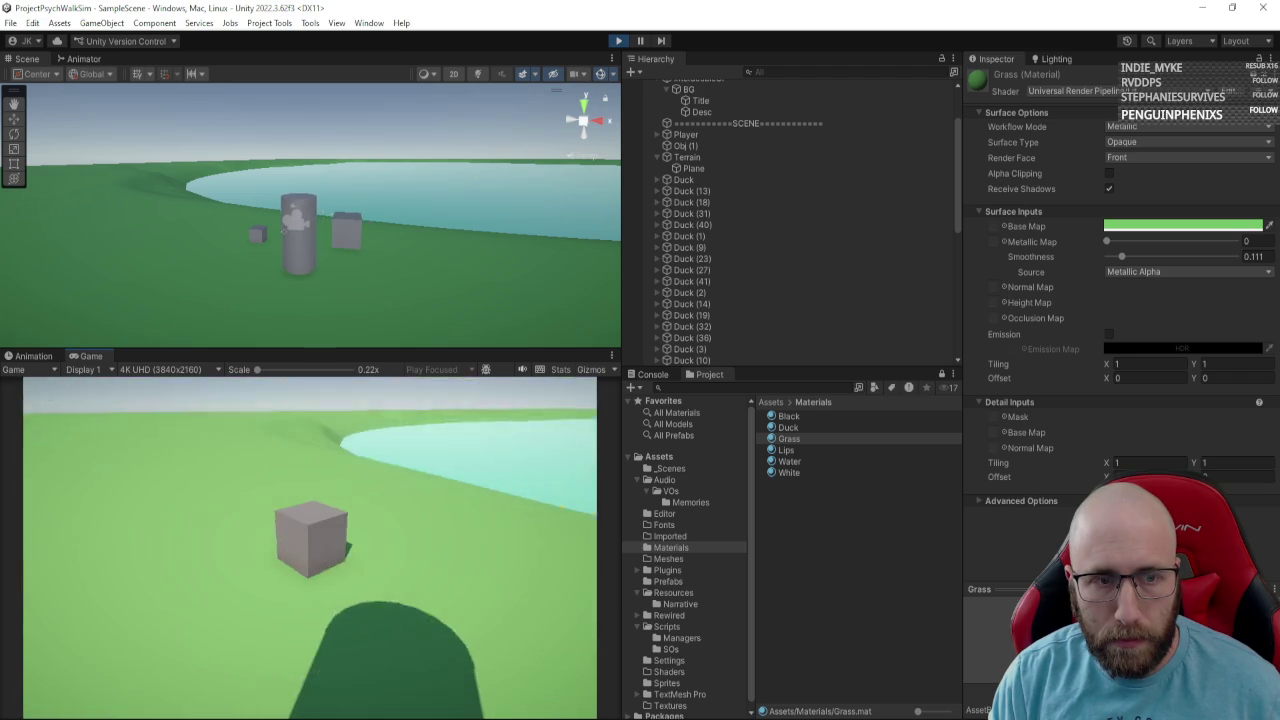
pyautogui.press('w')
pyautogui.press('e')
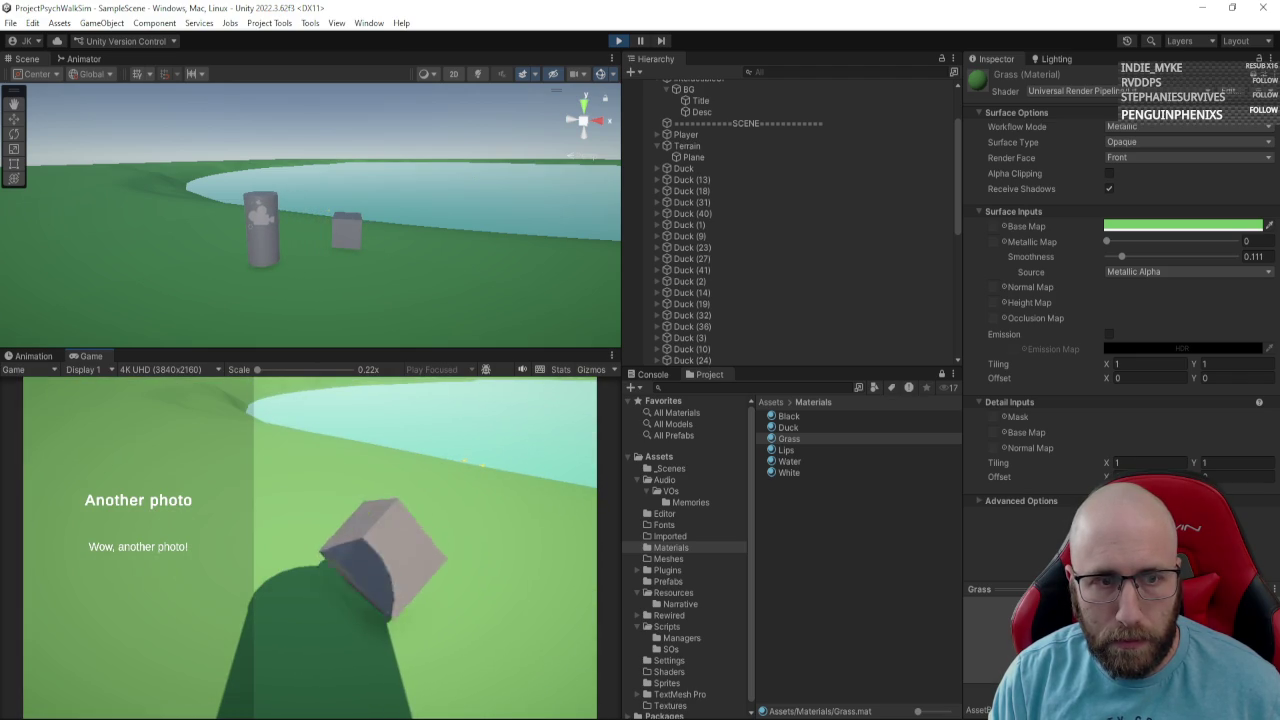
pyautogui.press('e')
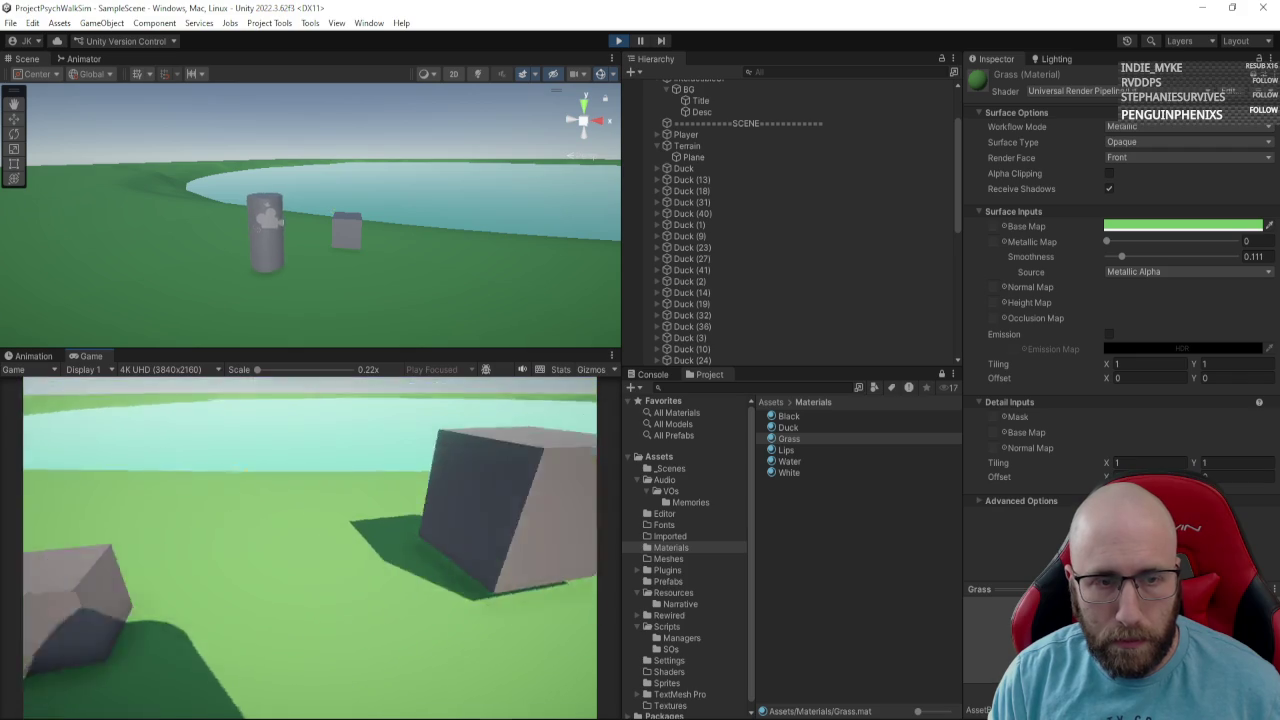
pyautogui.press('s')
pyautogui.press('w')
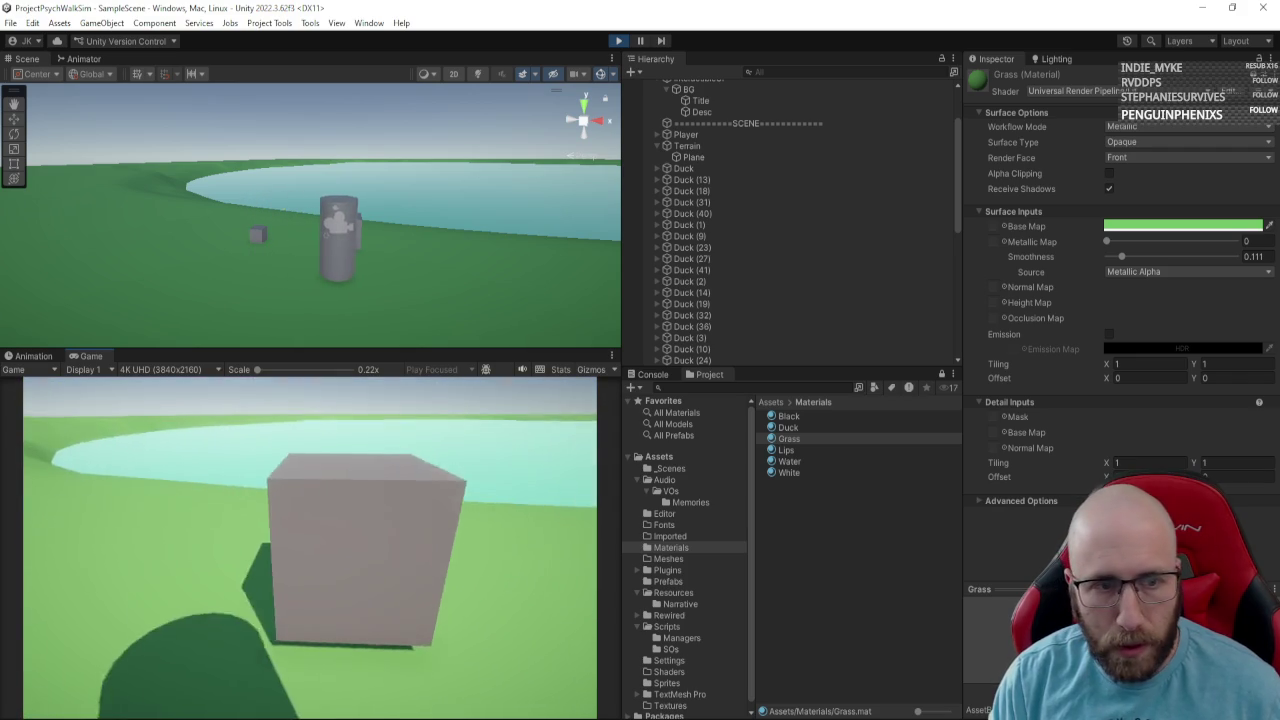
pyautogui.click(618, 40)
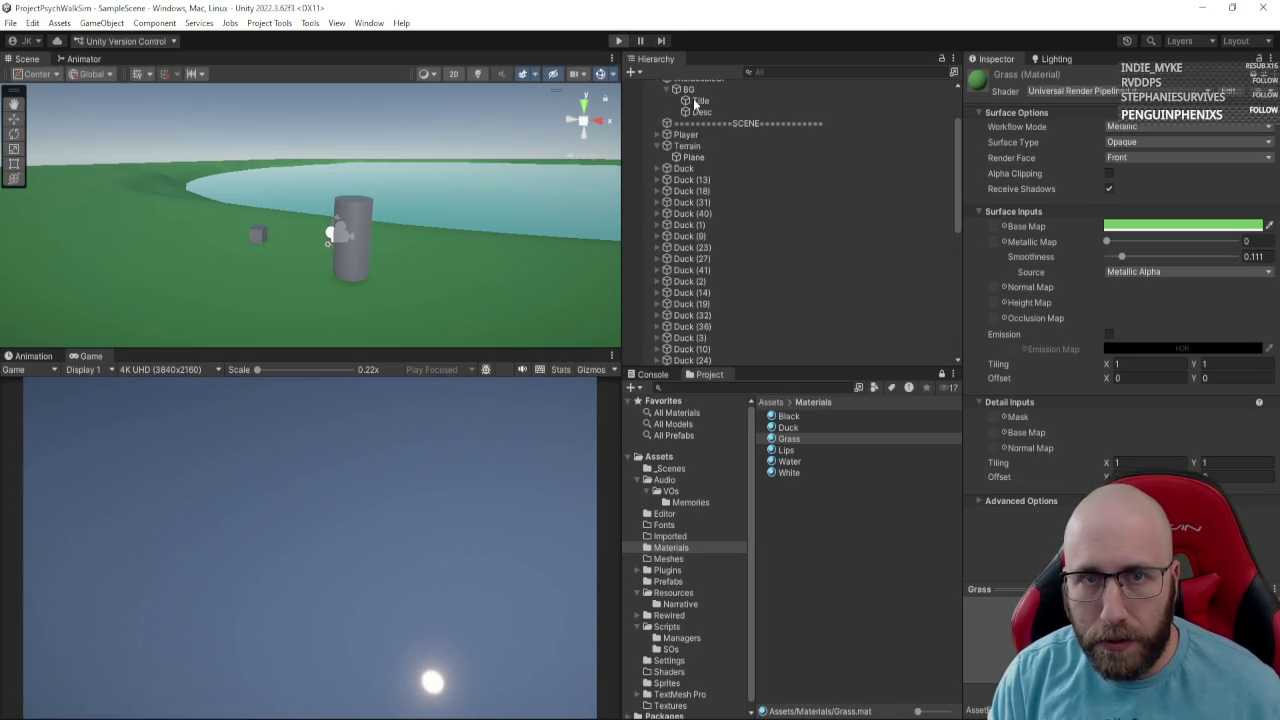
pyautogui.click(686, 233)
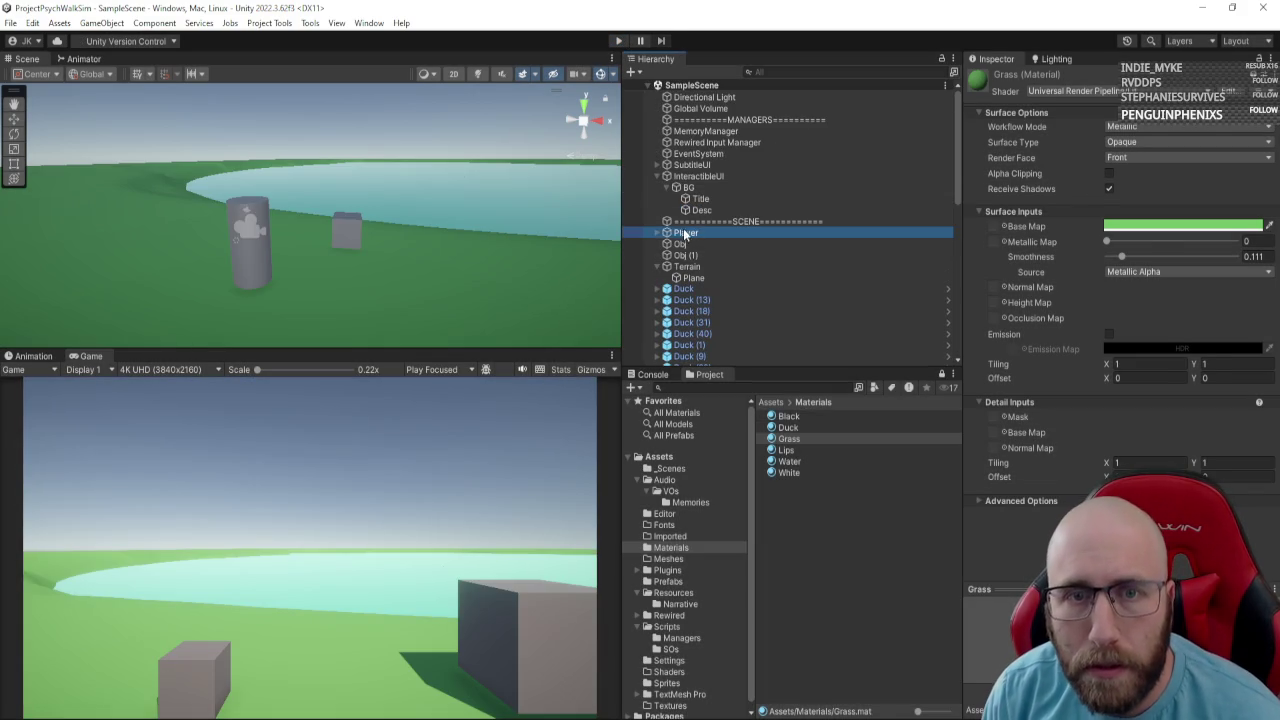
# Set the Player's Inspect Rotate Speed Mouse to 1.8 and Inspect Rotate Speed Game to 80.
pyautogui.click(1121, 374)
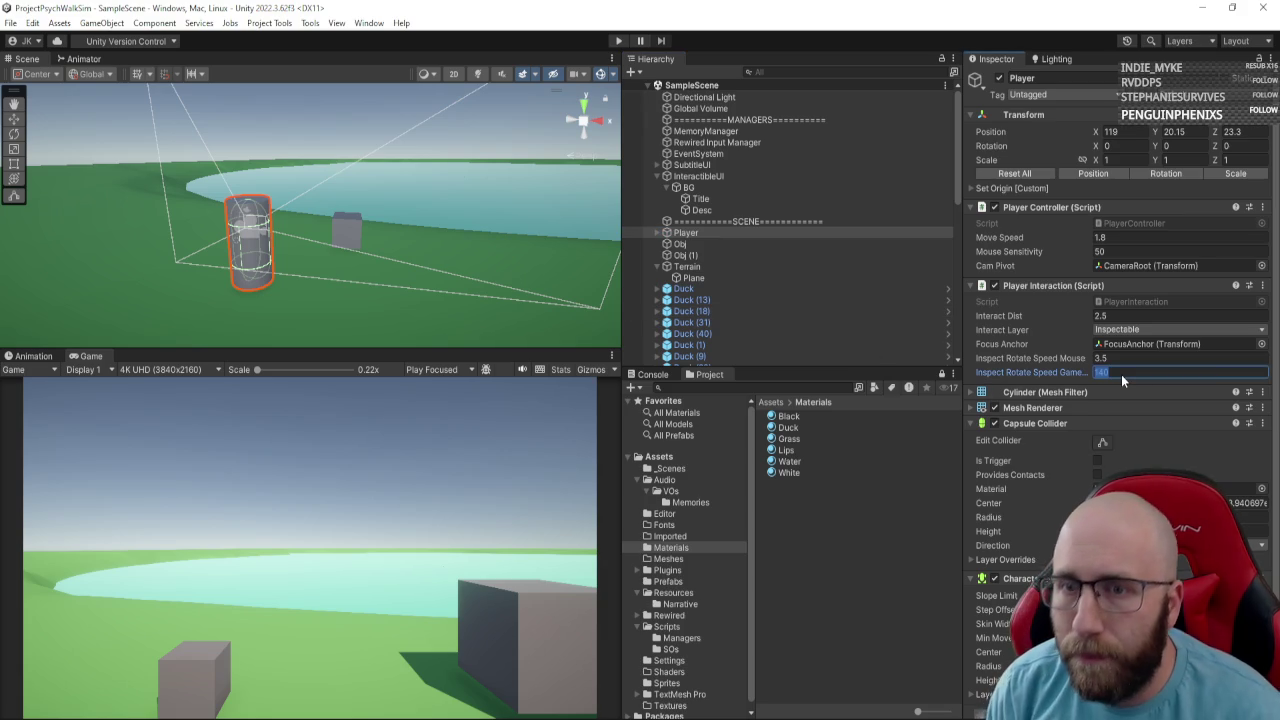
pyautogui.hotkey('shift', 'Tab')
pyautogui.write('1.8')
pyautogui.press('Return')
pyautogui.click(1121, 374)
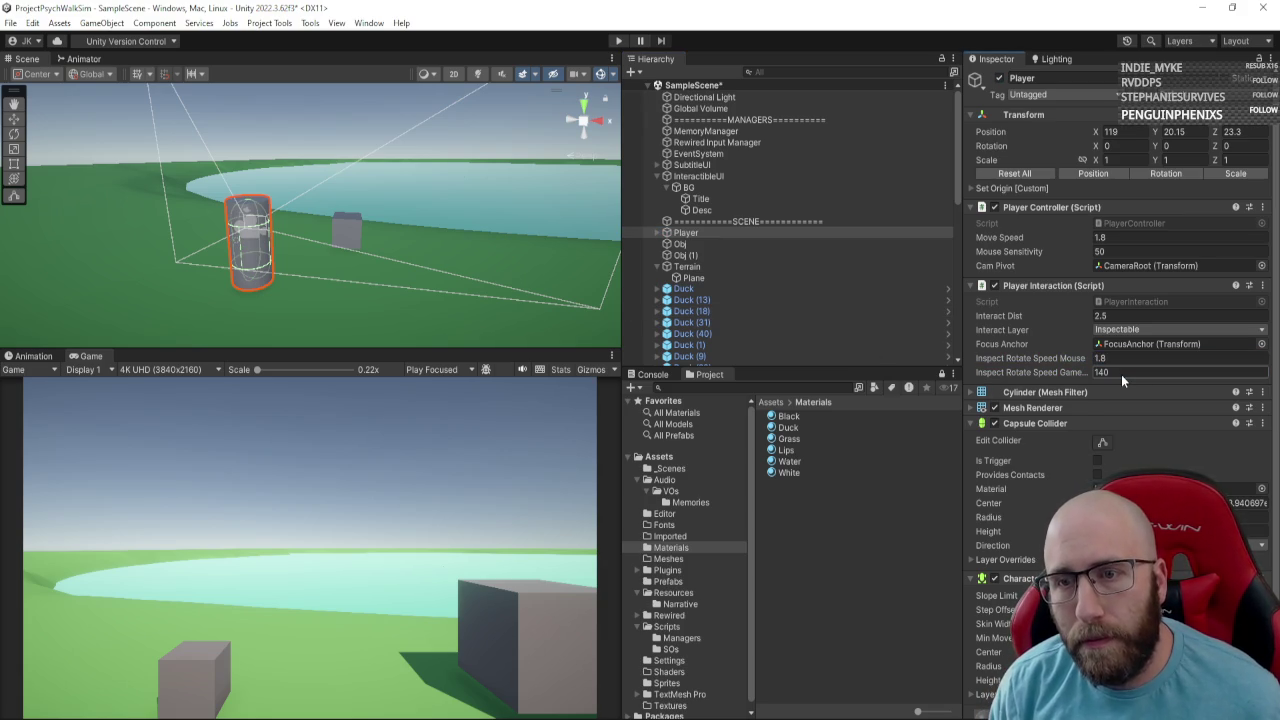
pyautogui.write('80')
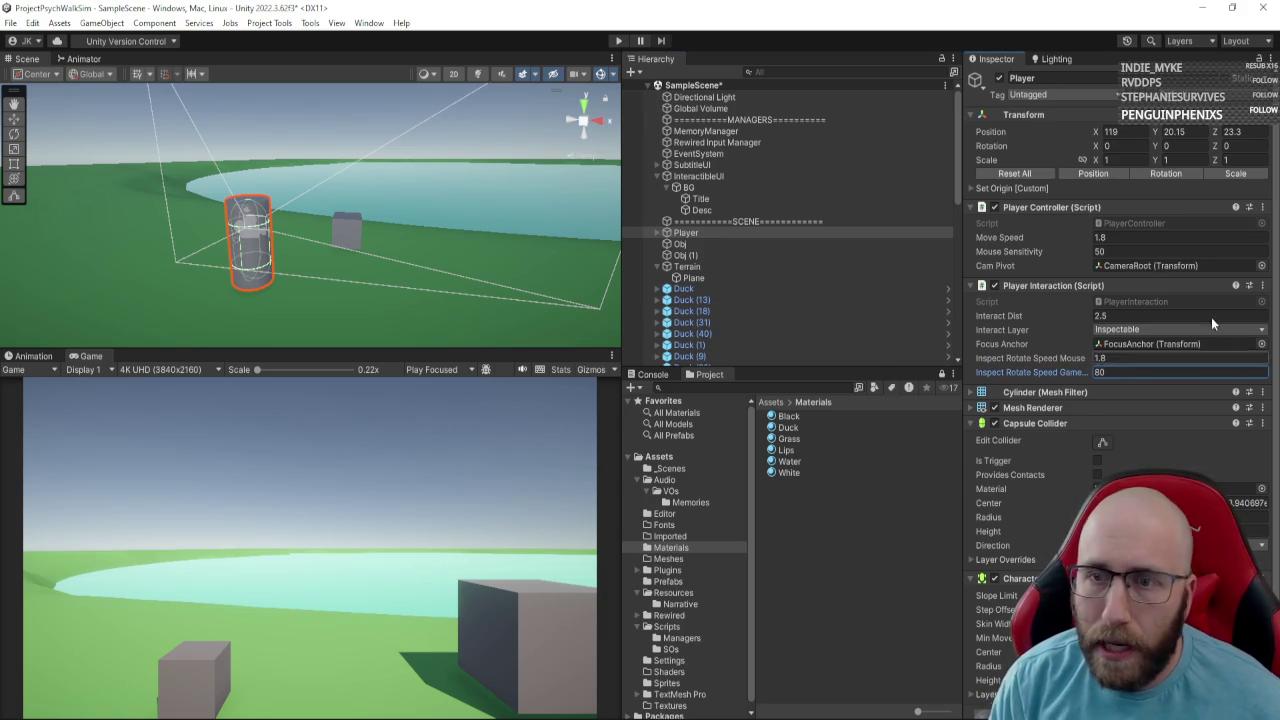
pyautogui.press('Return')
# Play-test the new speeds by walking to the photo cube and inspecting the photo.
pyautogui.click(621, 40)
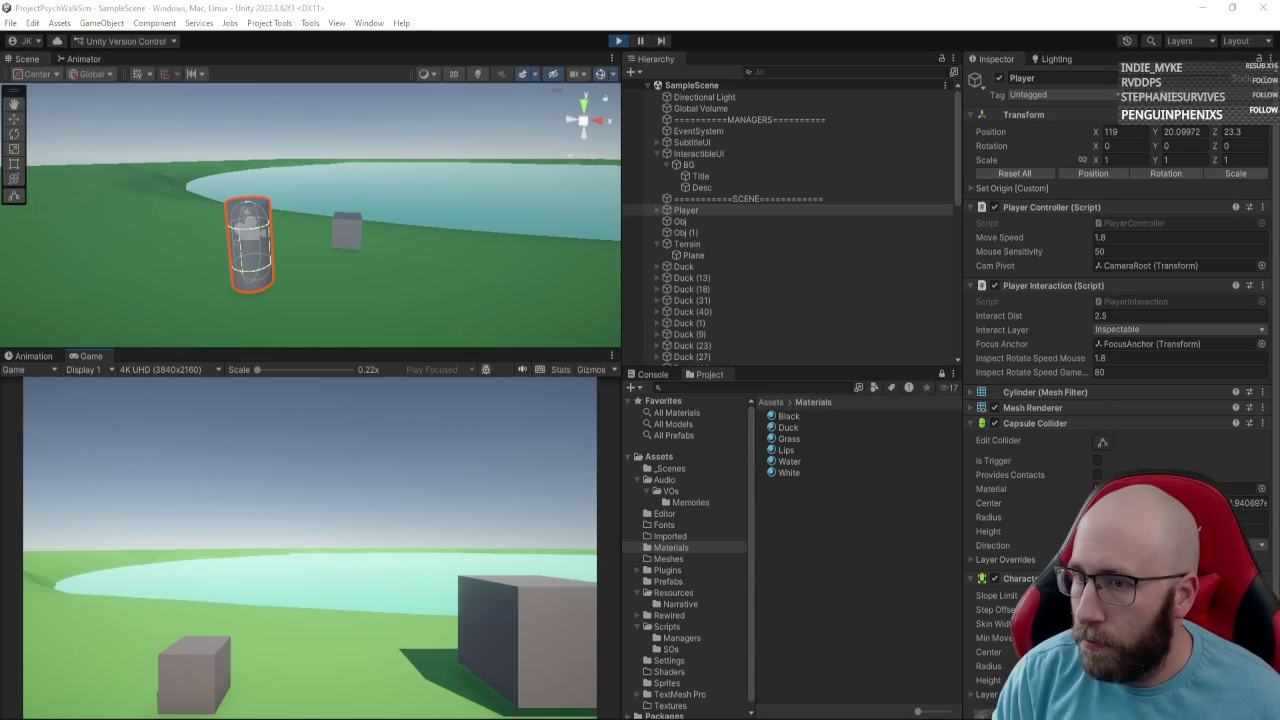
pyautogui.press('w')
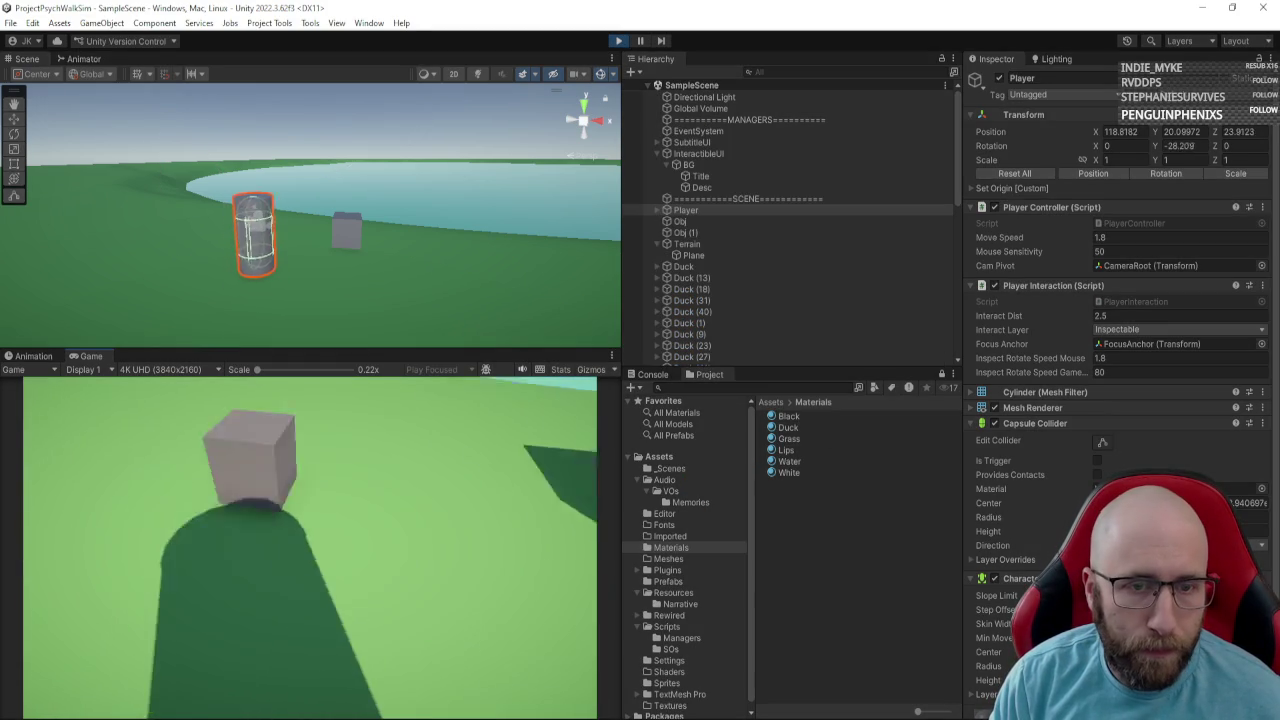
pyautogui.press('e')
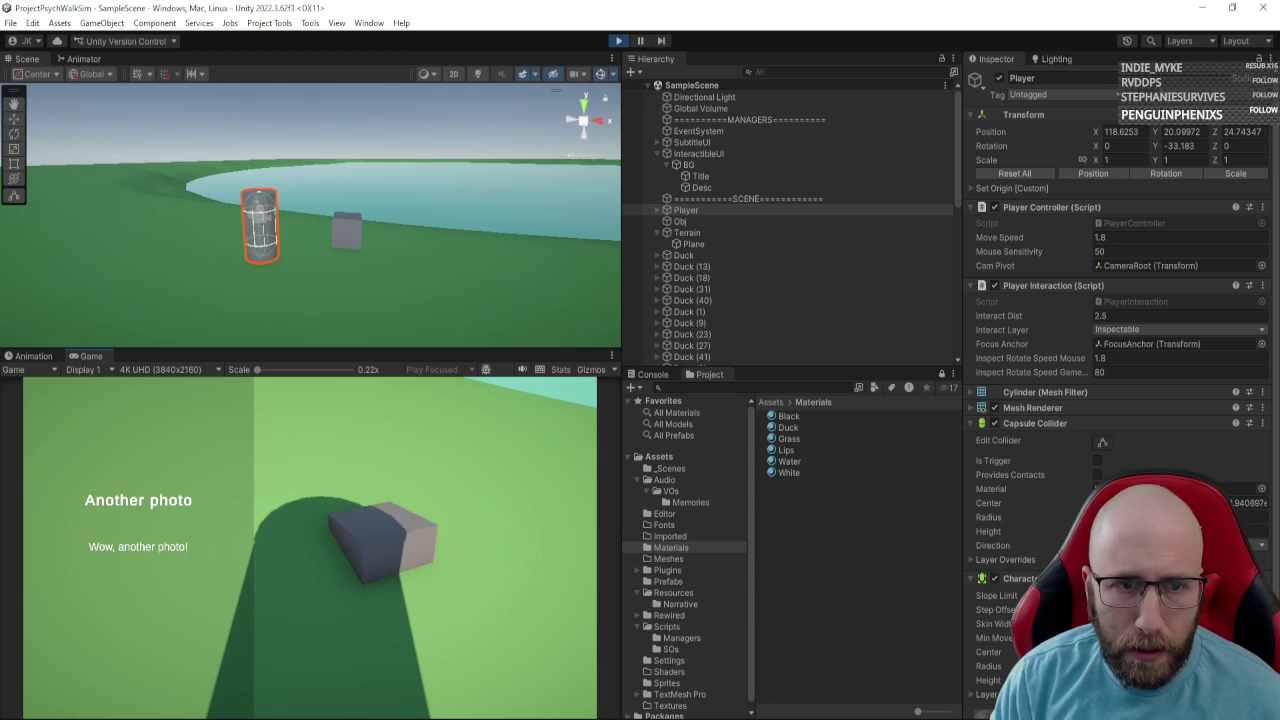
pyautogui.press('e')
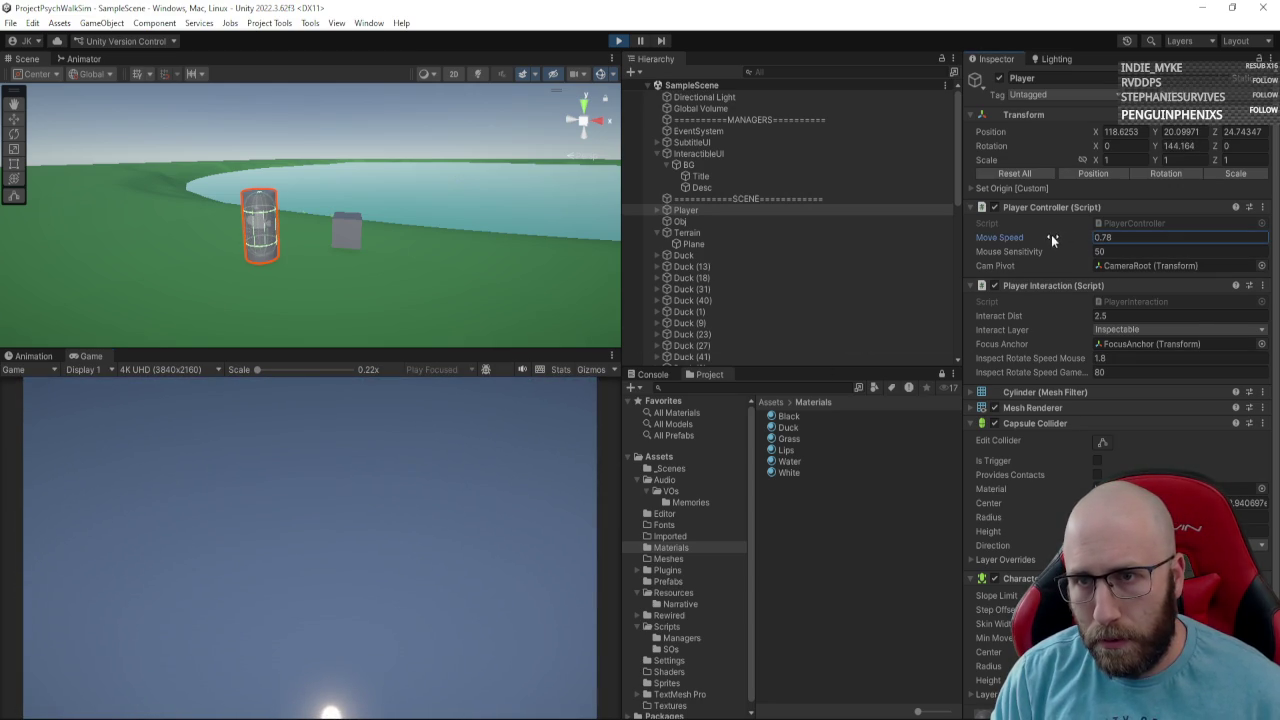
pyautogui.click(522, 435)
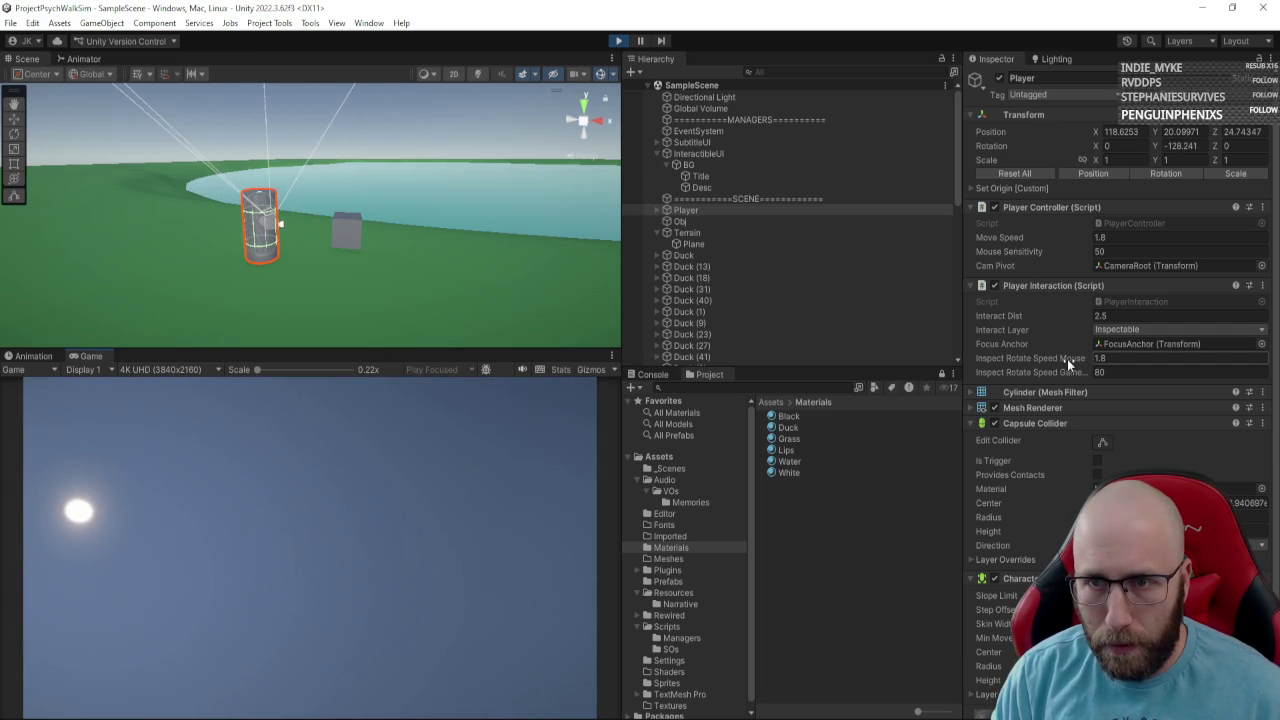
pyautogui.click(560, 480)
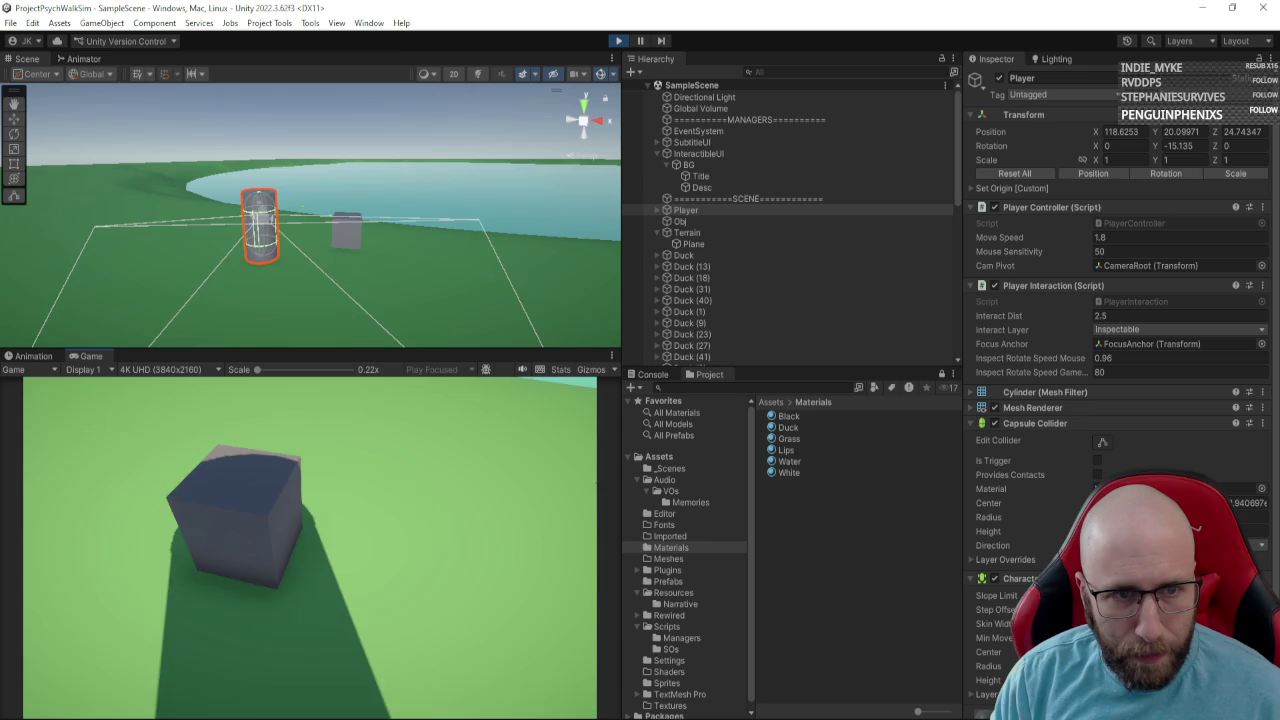
pyautogui.press('e')
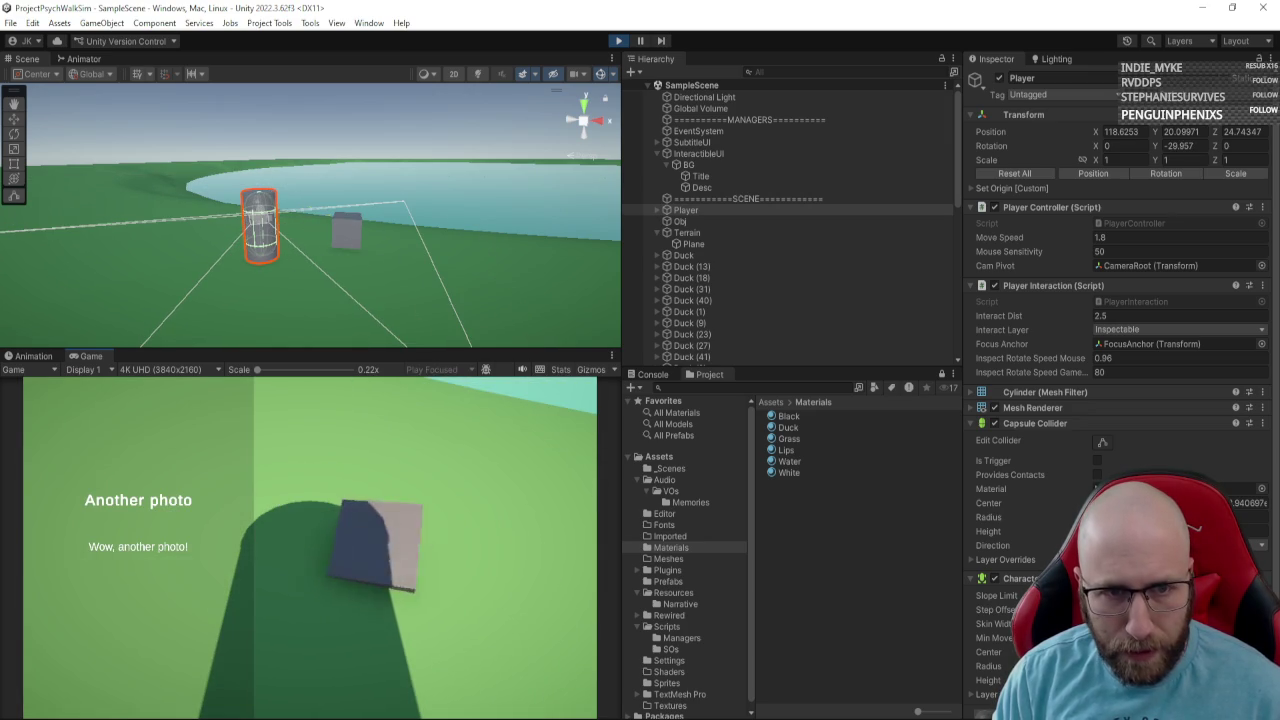
# Lower Inspect Rotate Speed Mouse while testing the held photo's rotation, then stop play.
pyautogui.moveTo(1061, 358); pyautogui.dragTo(1001, 383)
pyautogui.click(310, 540)
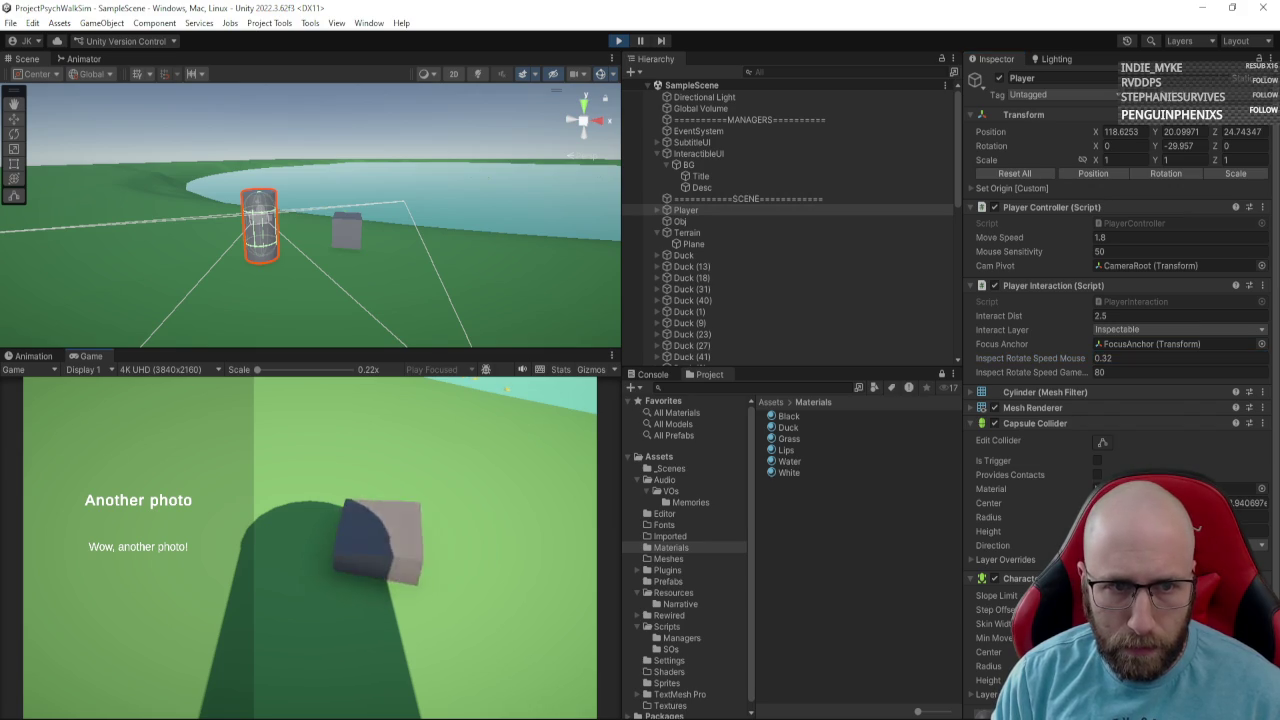
pyautogui.press('Escape')
pyautogui.moveTo(1095, 357); pyautogui.dragTo(1075, 358)
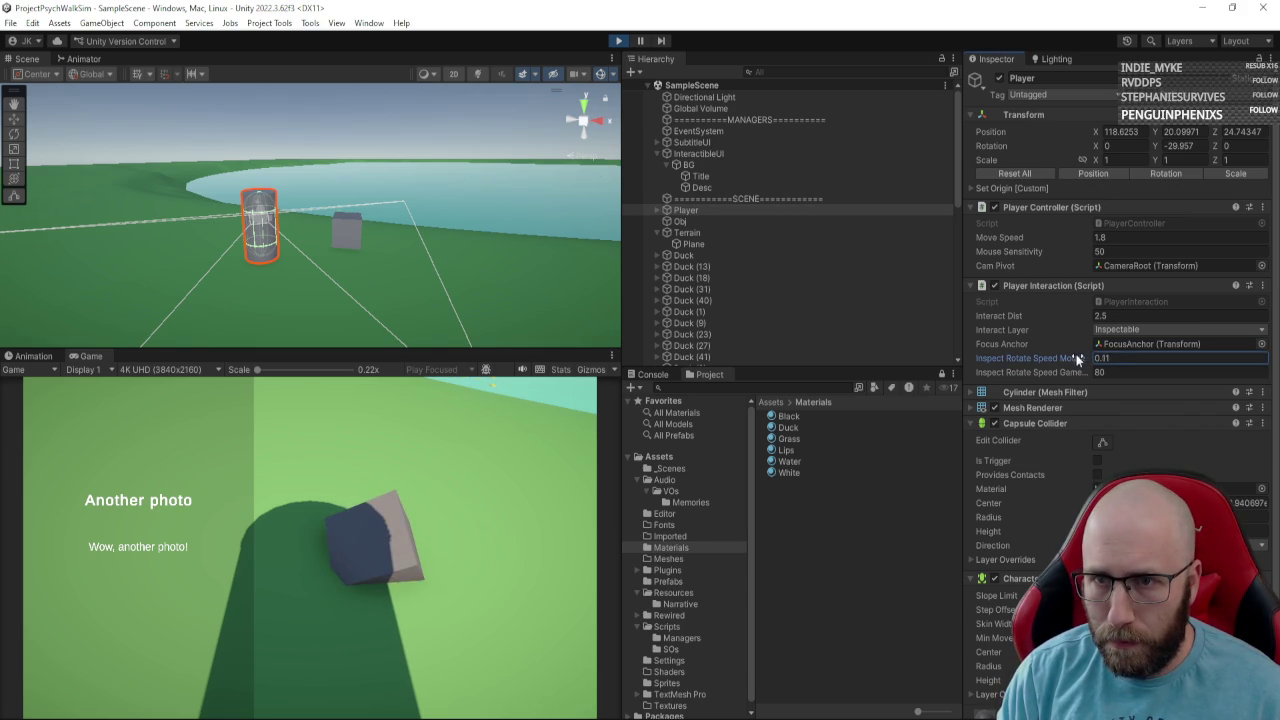
pyautogui.click(310, 540)
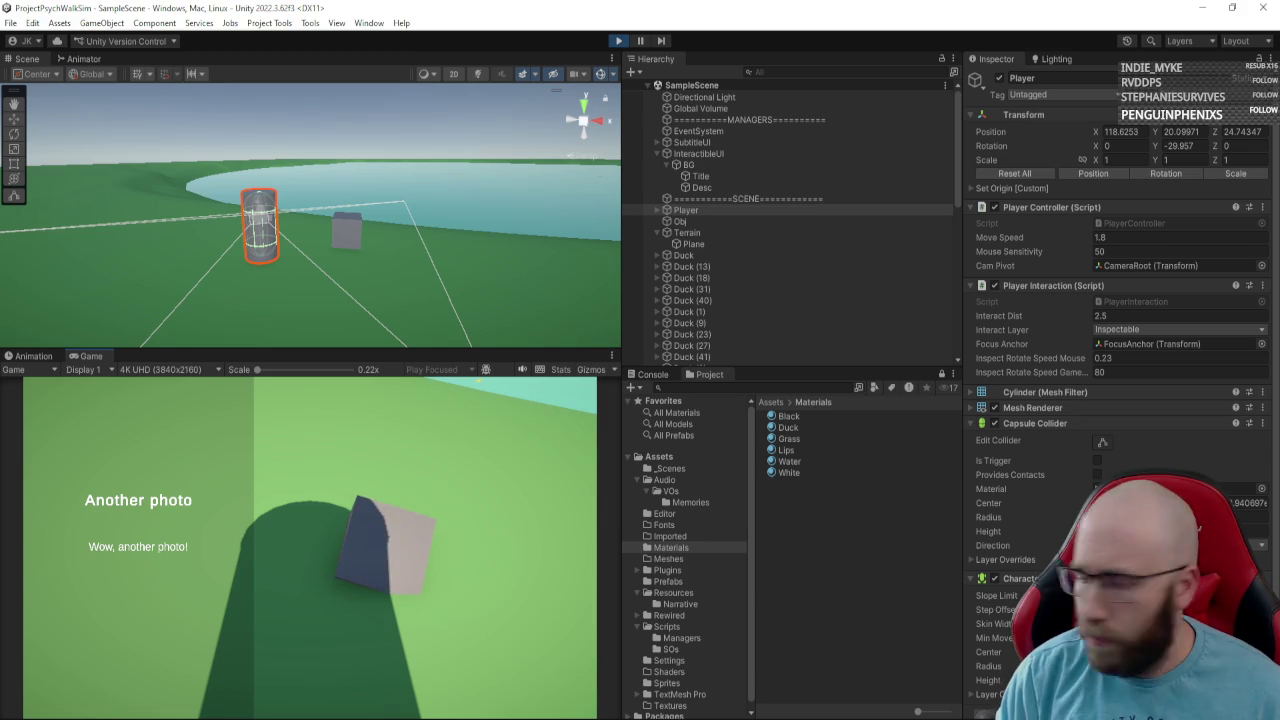
pyautogui.press('Escape')
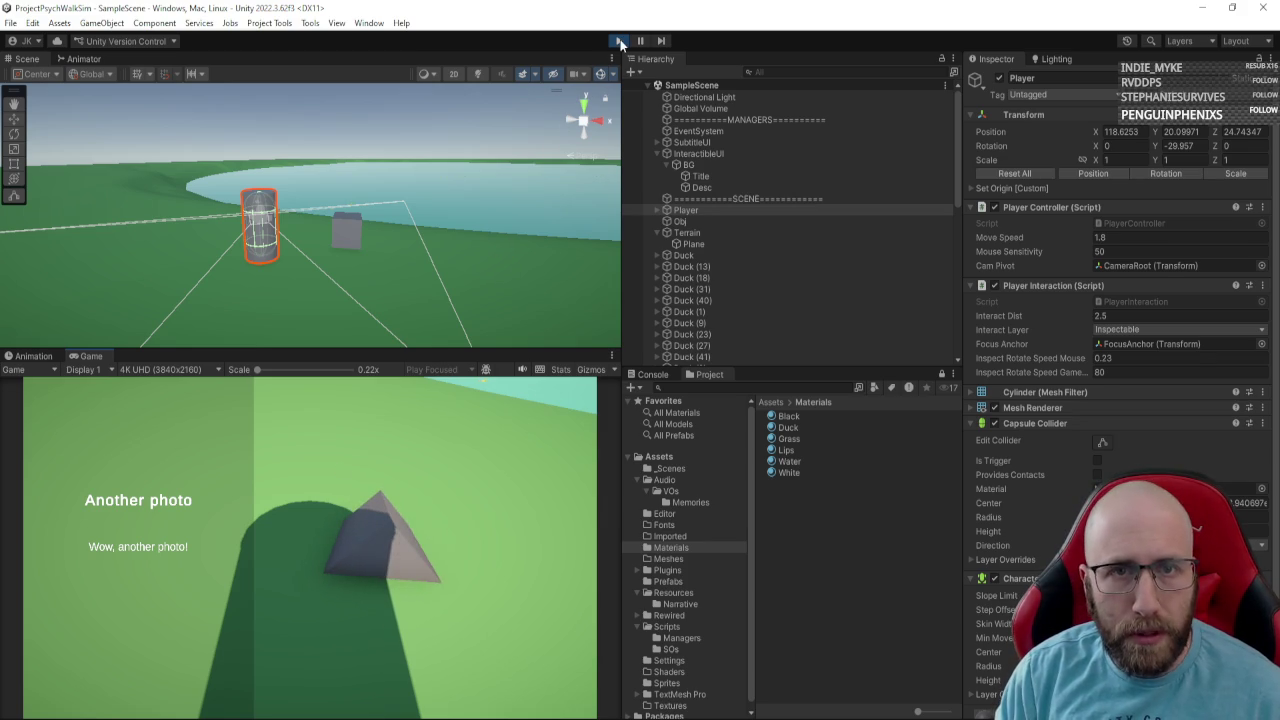
pyautogui.hotkey('ctrl', 'p')
pyautogui.click(1118, 358)
# Commit Inspect Rotate Speed Mouse at 0.2, deselect the Player, and switch to Steam.
pyautogui.press('Tab')
pyautogui.click(1068, 364)
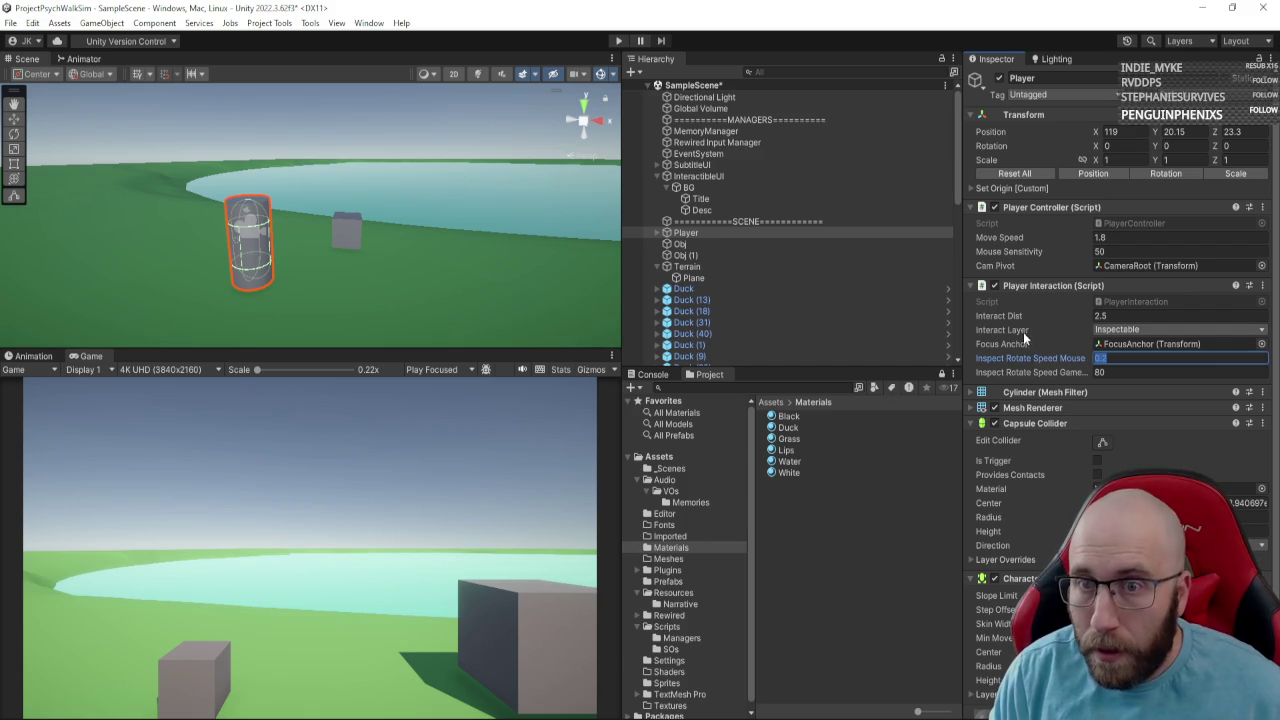
pyautogui.click(808, 577)
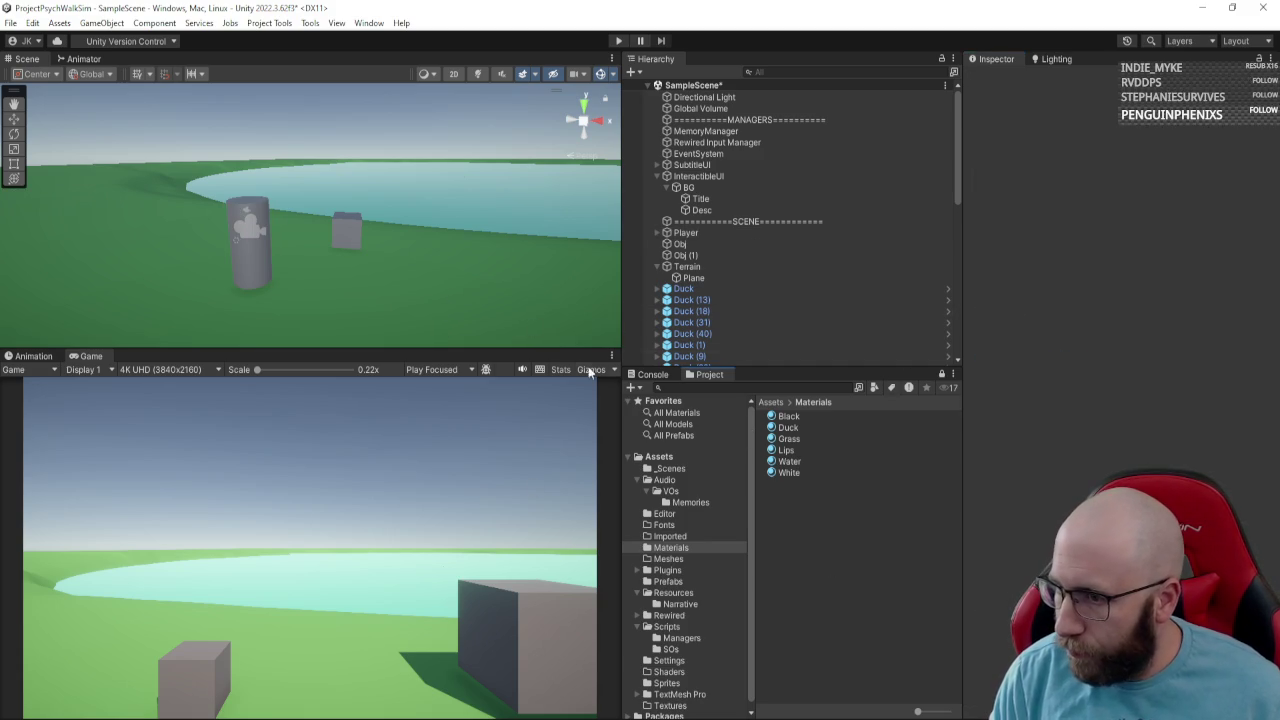
pyautogui.hotkey('alt', 'Tab')
# Browse the Steam store's featured page, paging through the featured games carousel.
pyautogui.moveTo(72, 35)
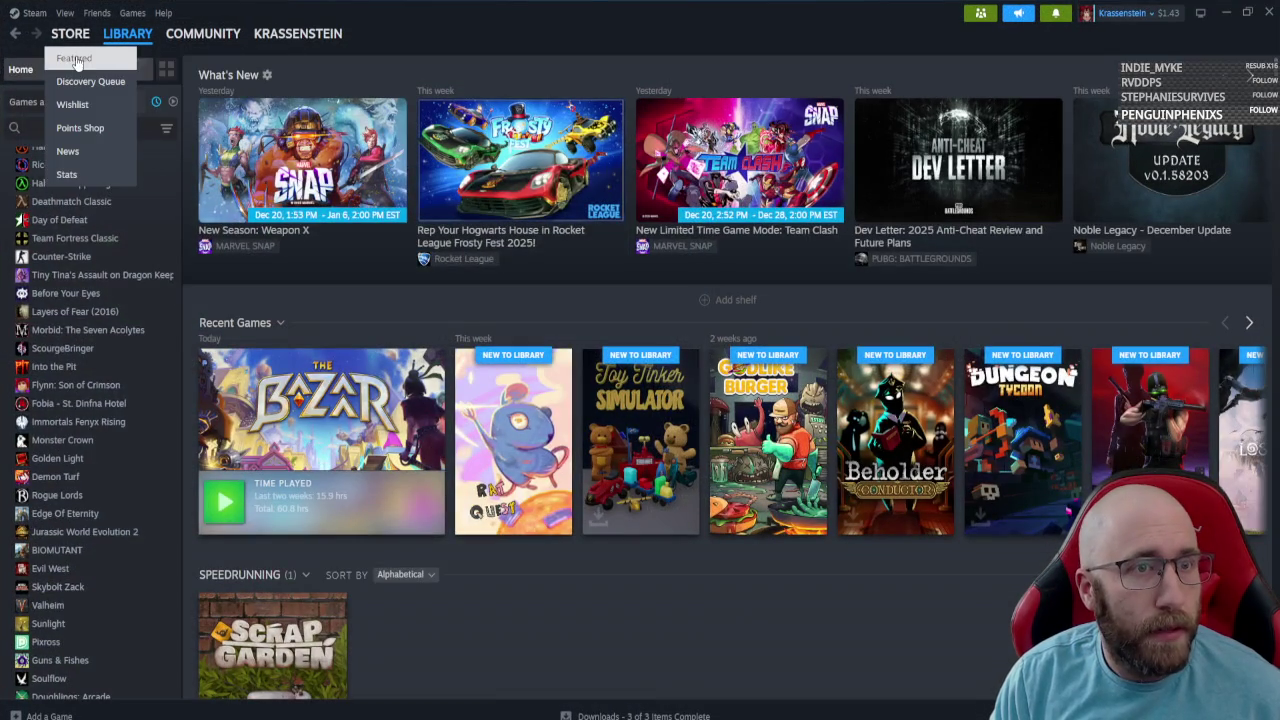
pyautogui.click(74, 59)
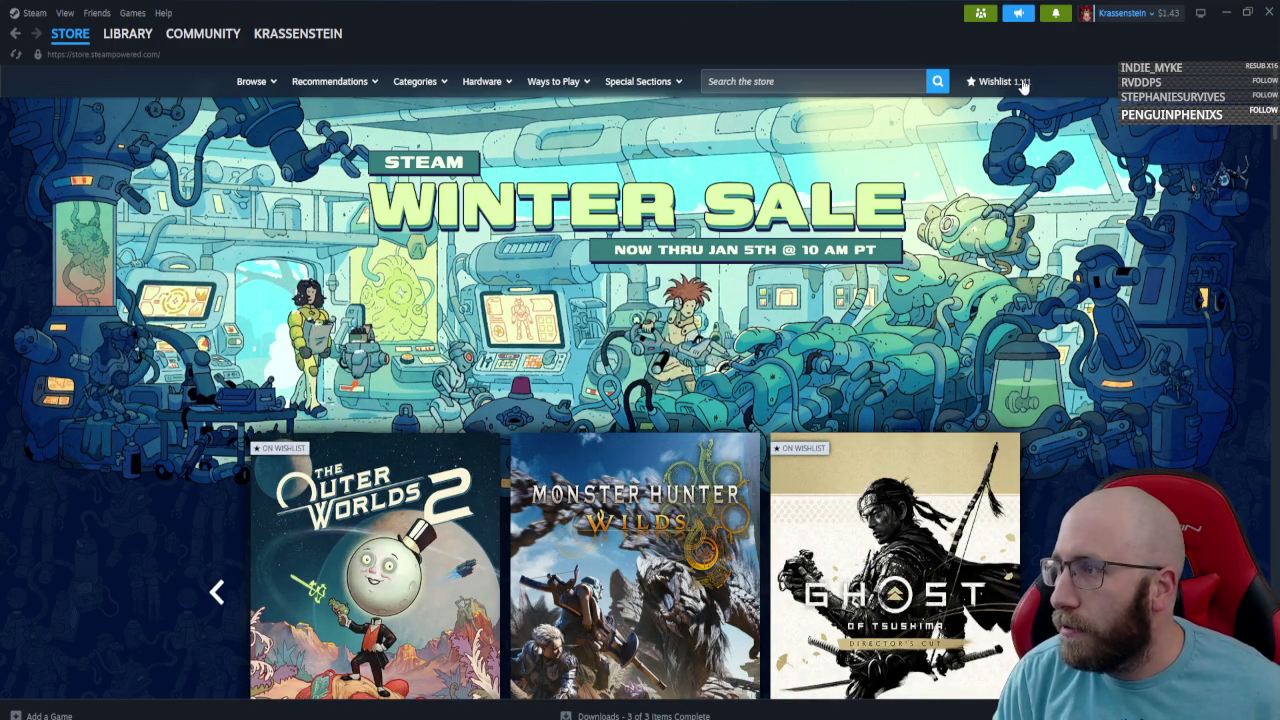
pyautogui.scroll(-1, 978, 338)
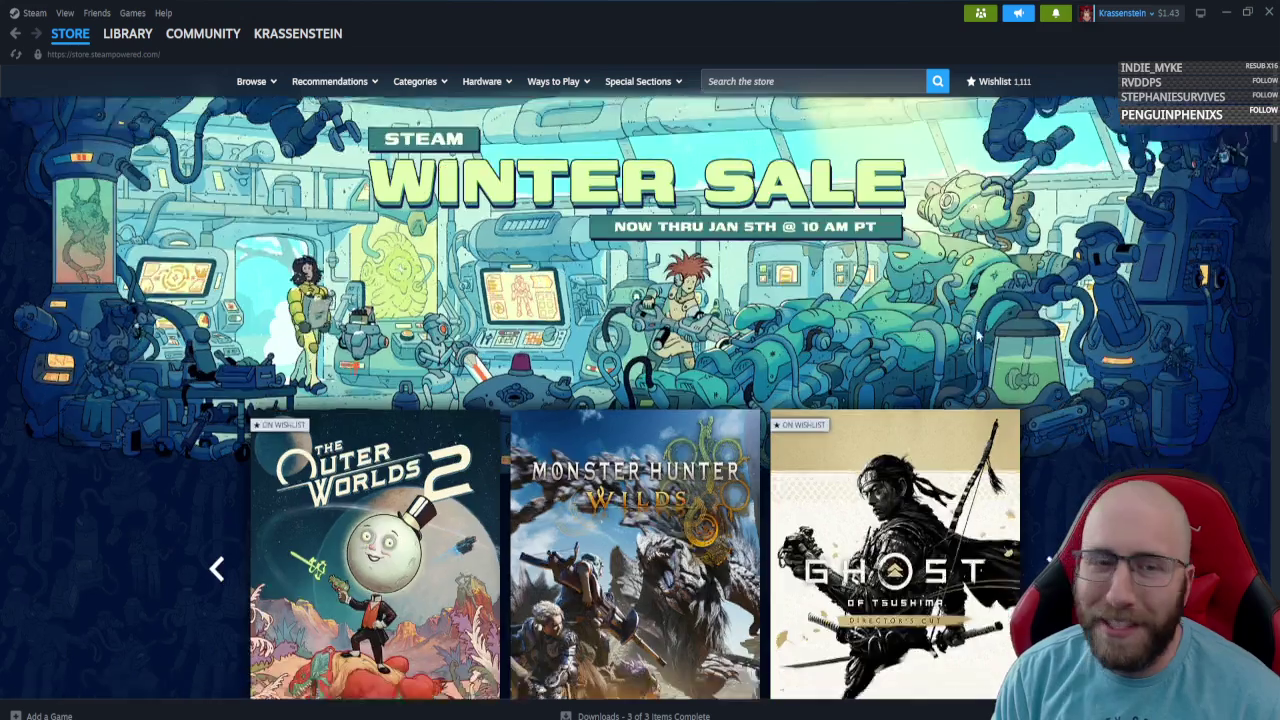
pyautogui.scroll(-4, 978, 338)
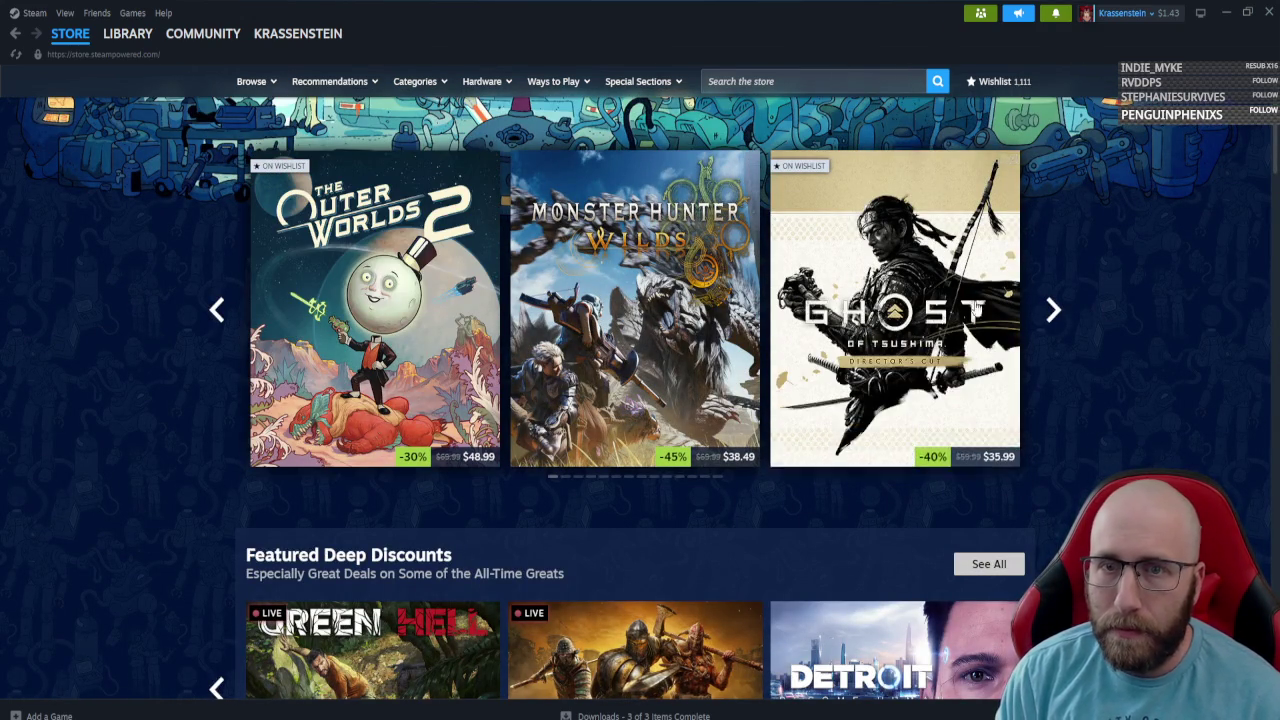
pyautogui.click(1050, 309)
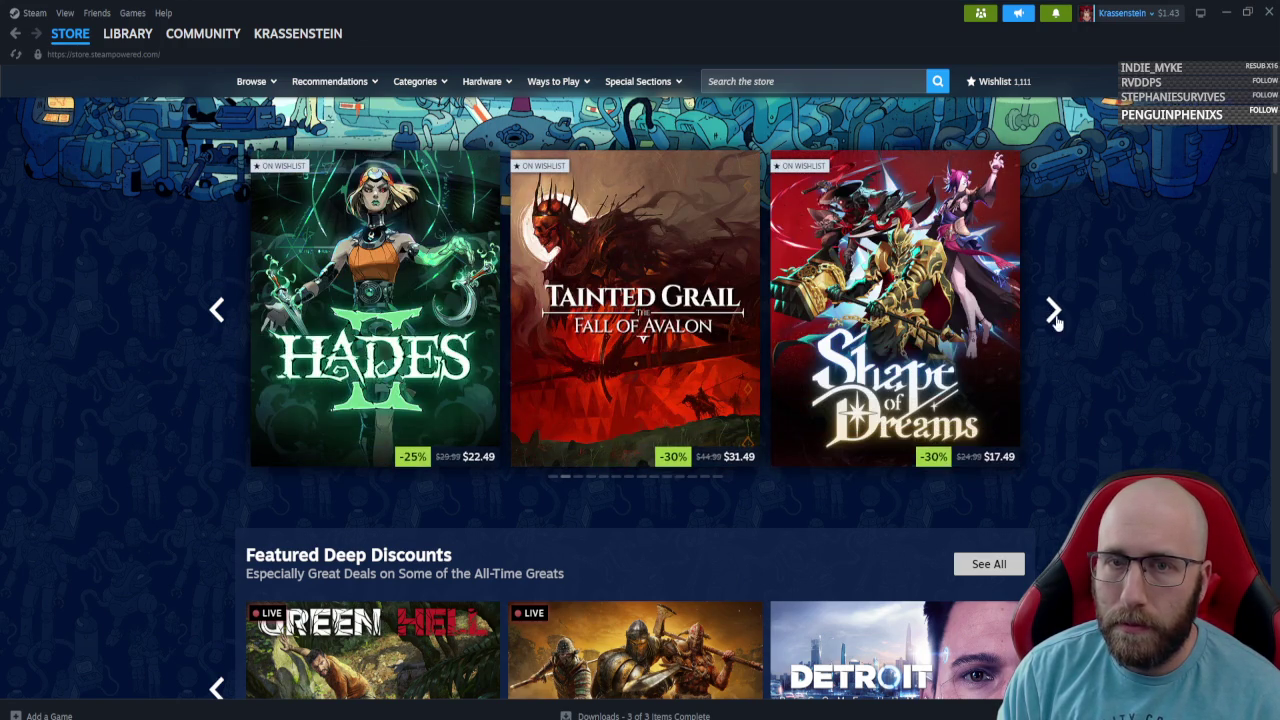
pyautogui.click(1052, 310)
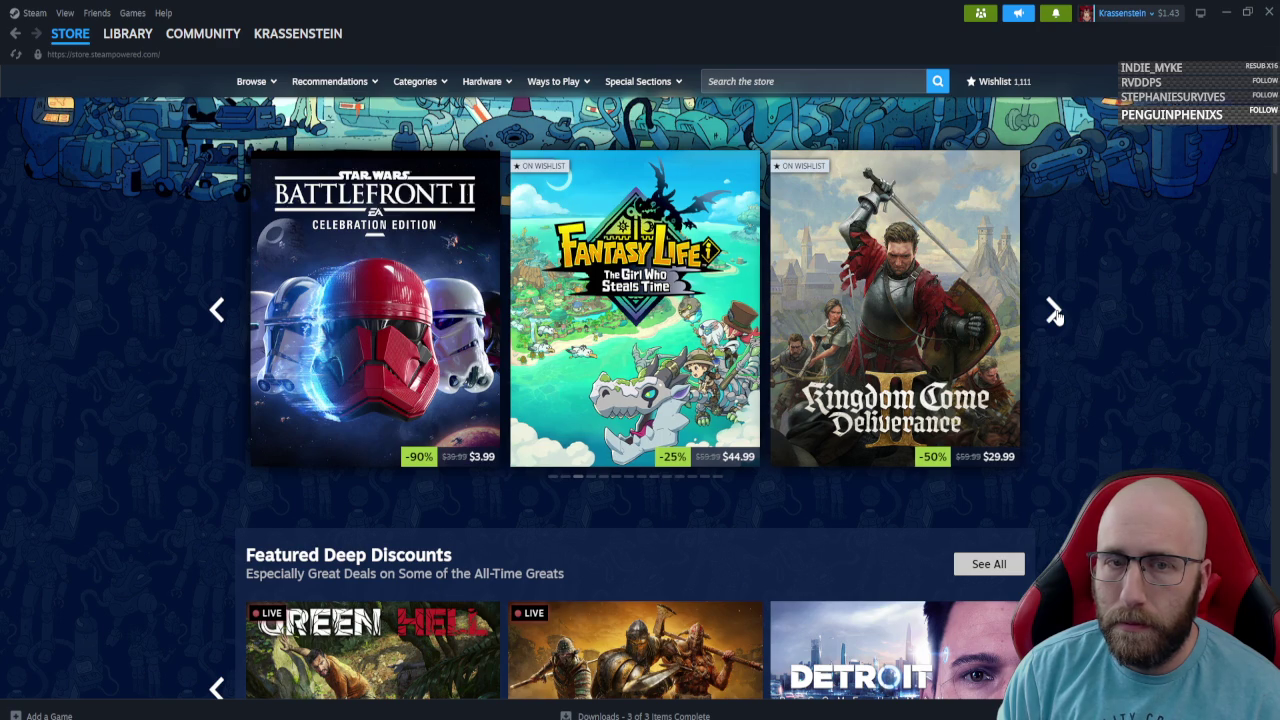
pyautogui.click(1053, 311)
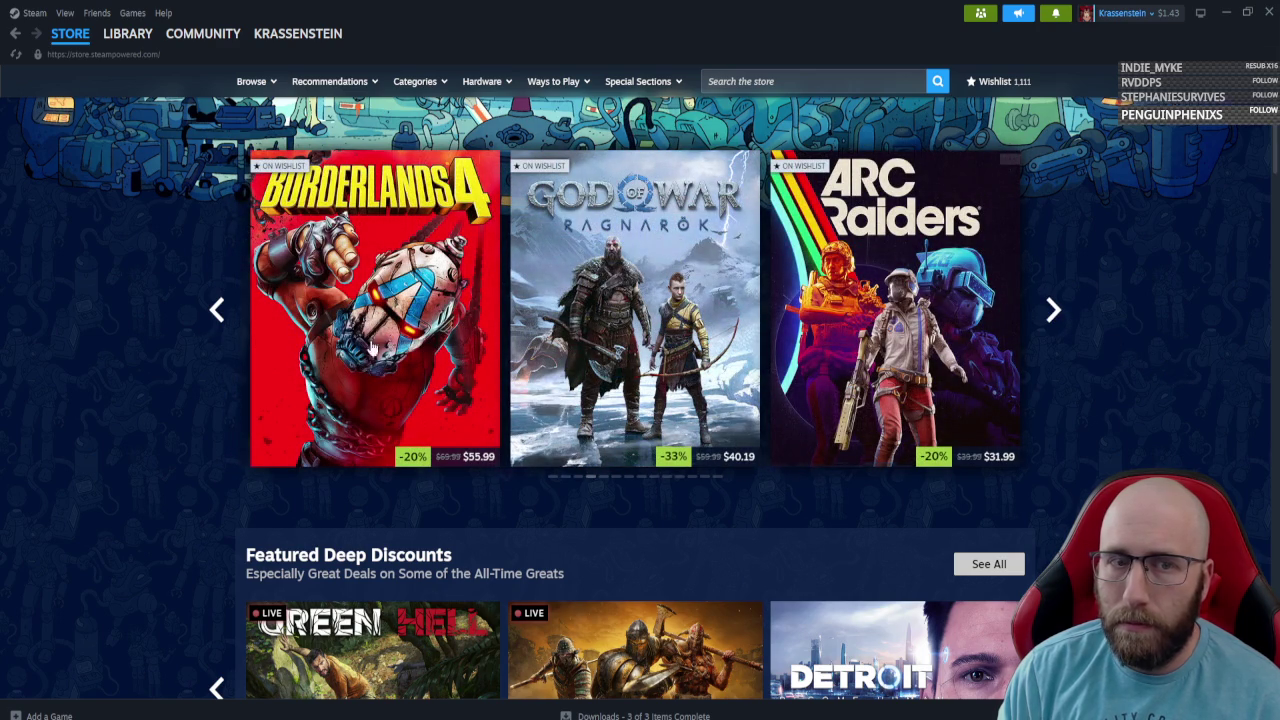
pyautogui.moveTo(403, 323)
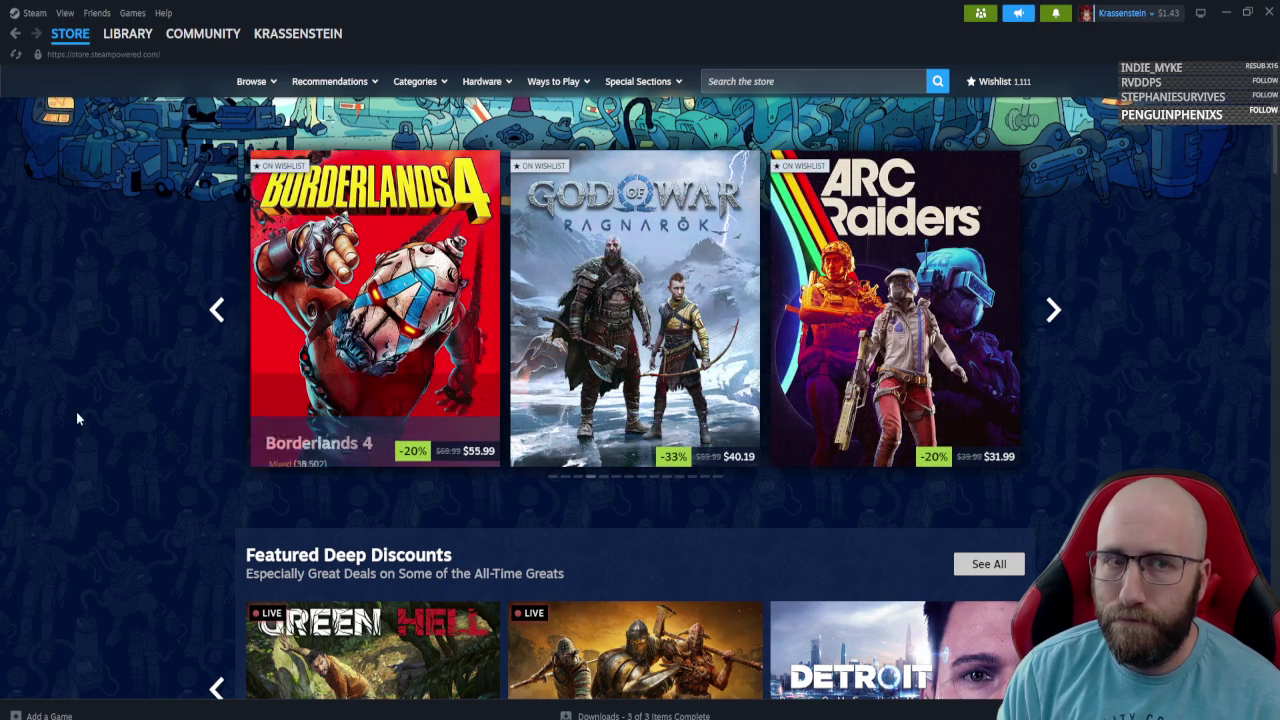
pyautogui.click(217, 311)
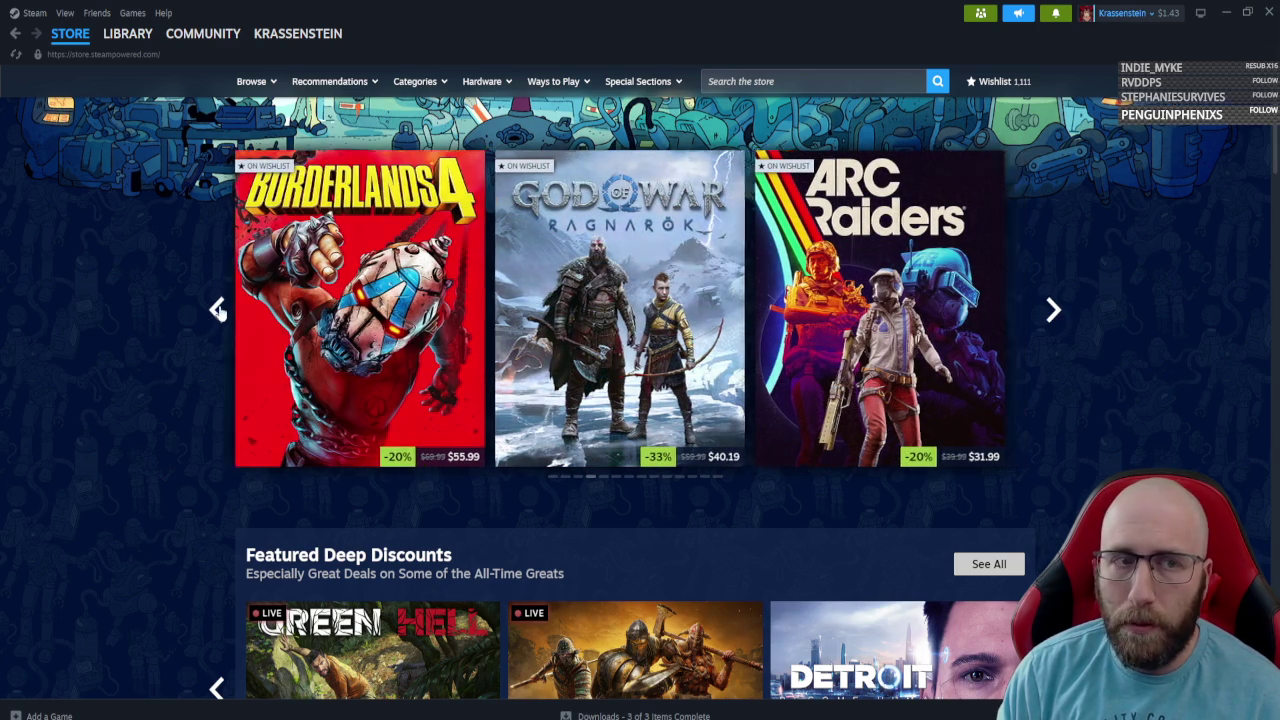
# Search the store for Replicube and open its store page.
pyautogui.click(733, 84)
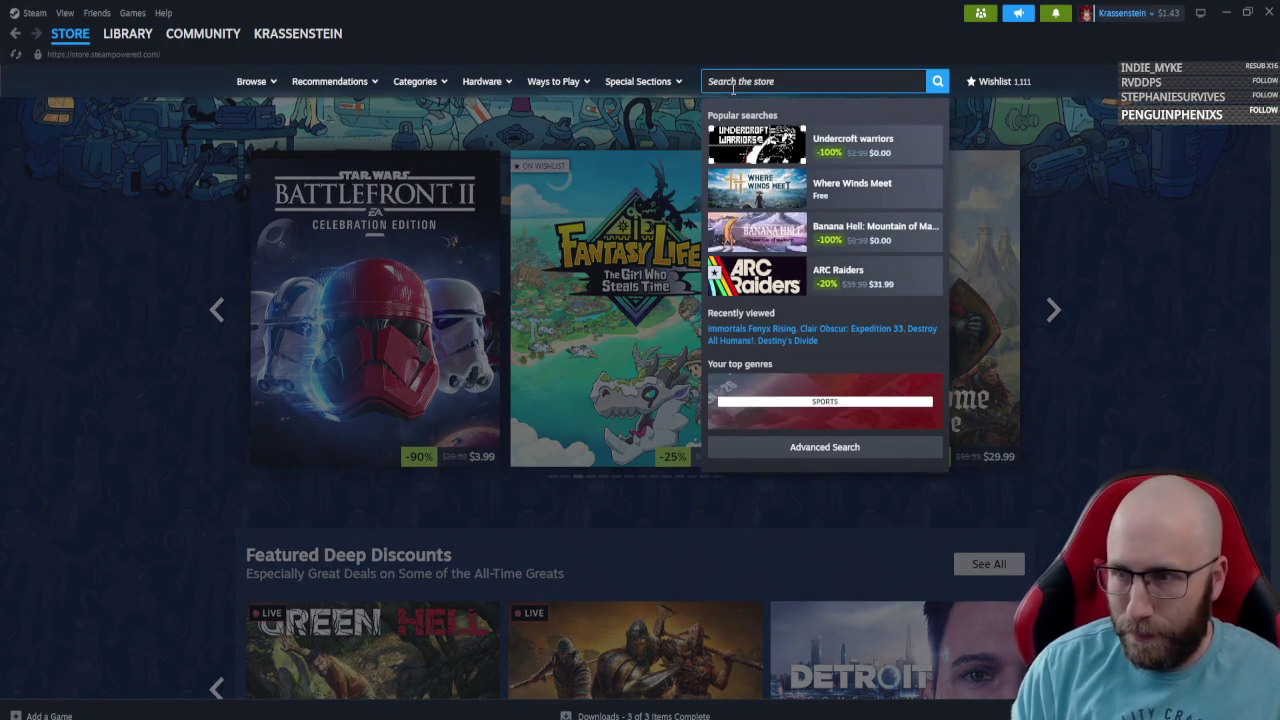
pyautogui.write('repl')
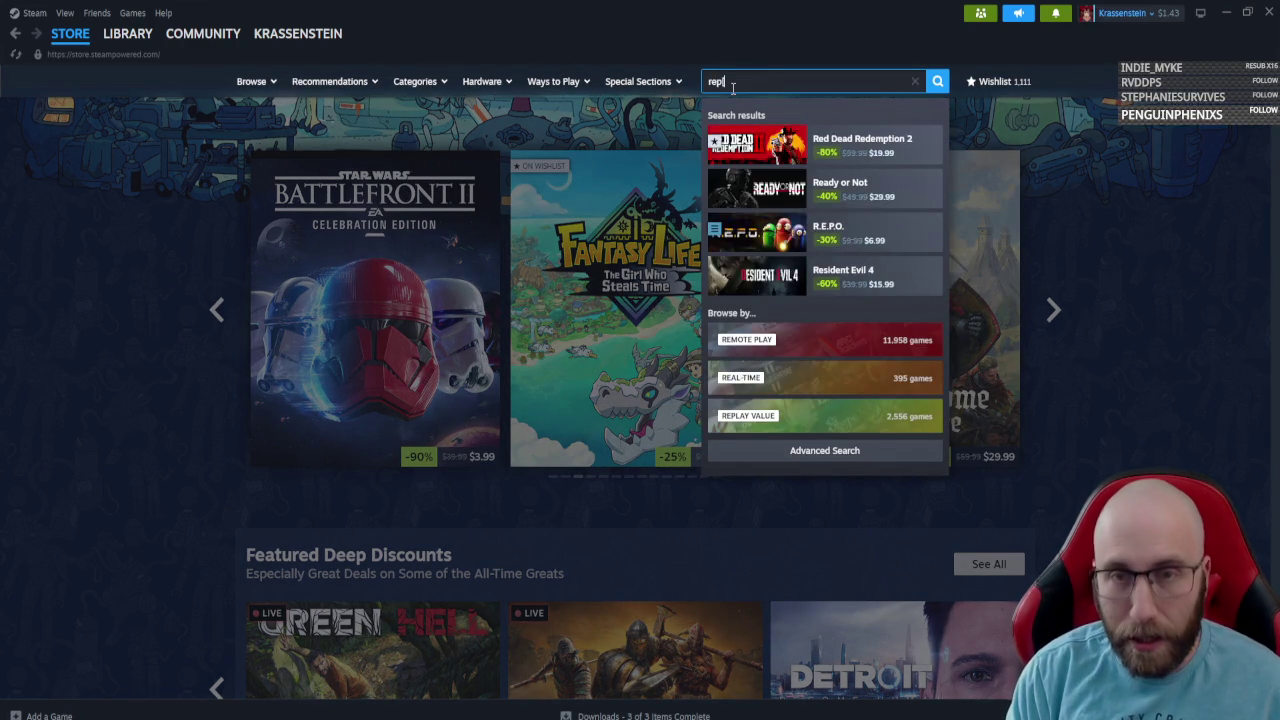
pyautogui.write('a')
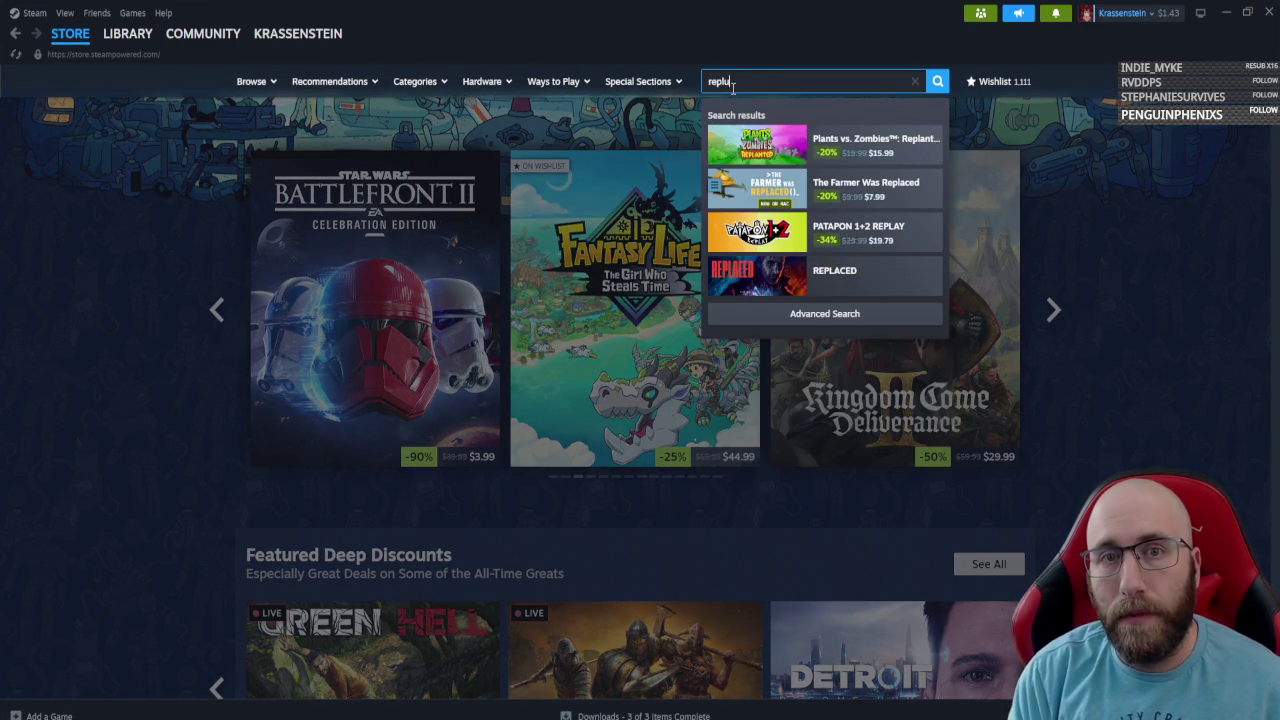
pyautogui.press('BackSpace')
pyautogui.press('BackSpace')
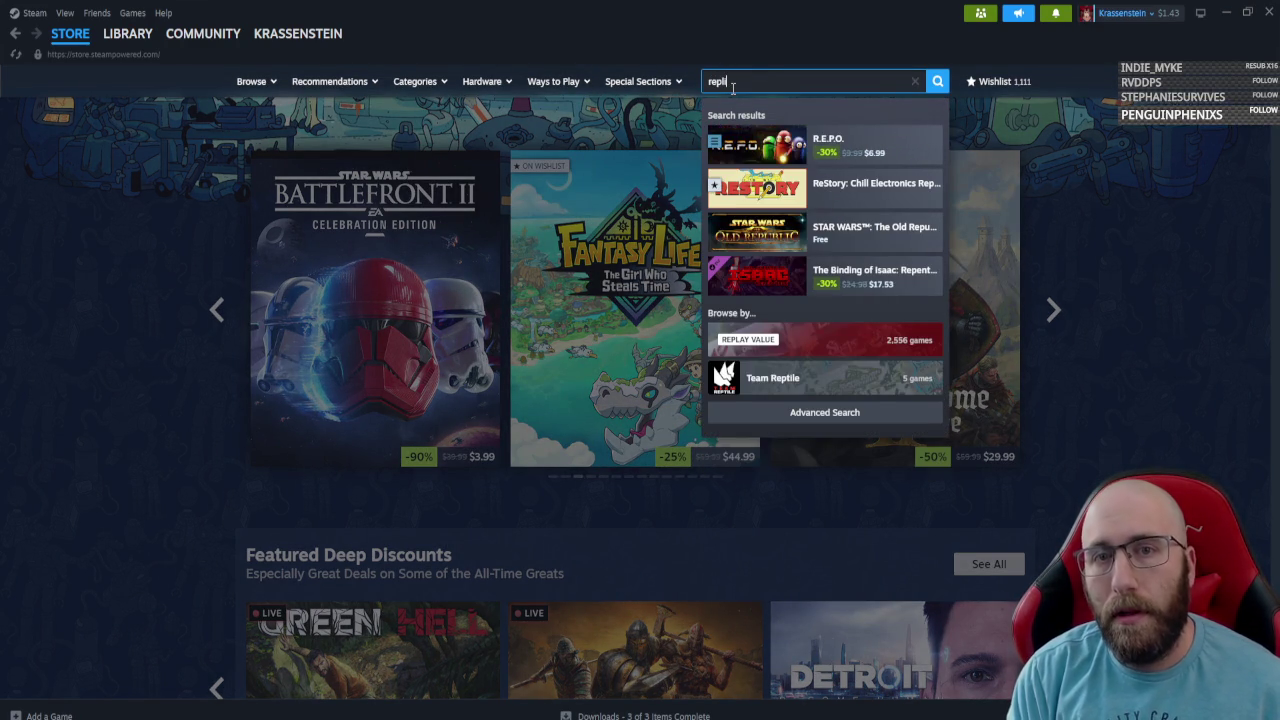
pyautogui.write('cu')
pyautogui.click(860, 145)
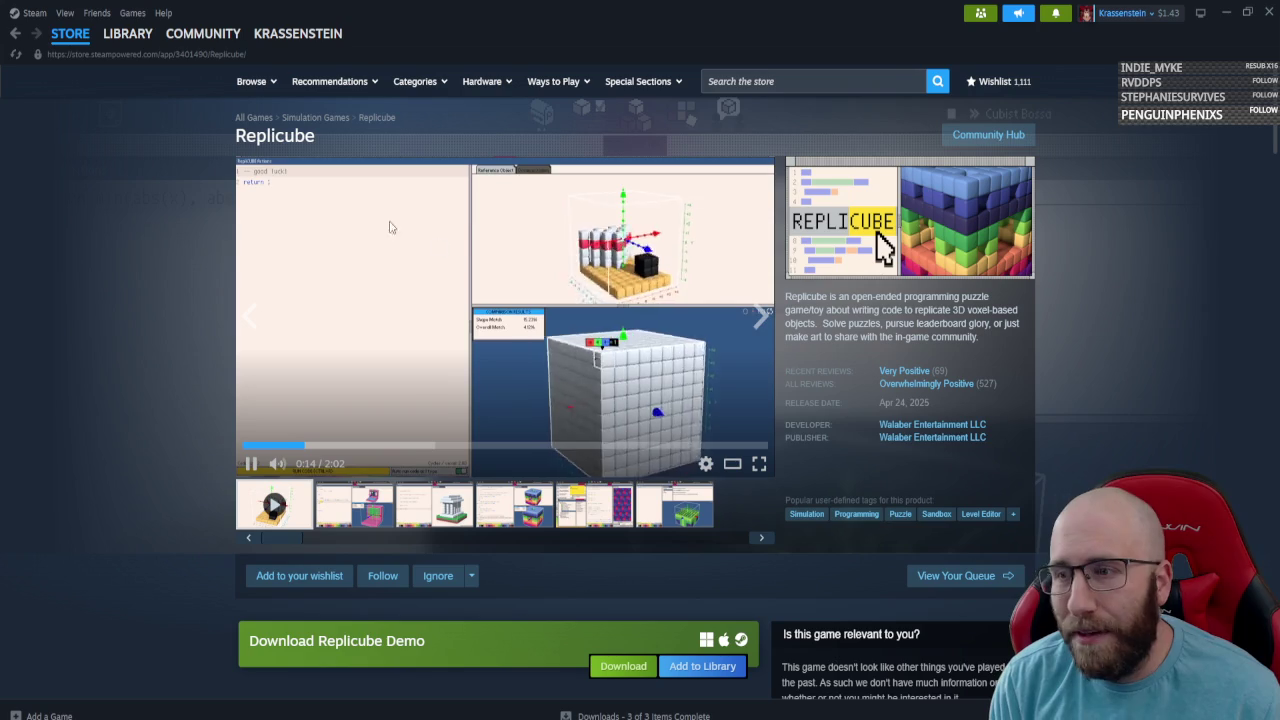
# Return to the store front page and scroll through its featured deals.
pyautogui.click(70, 33)
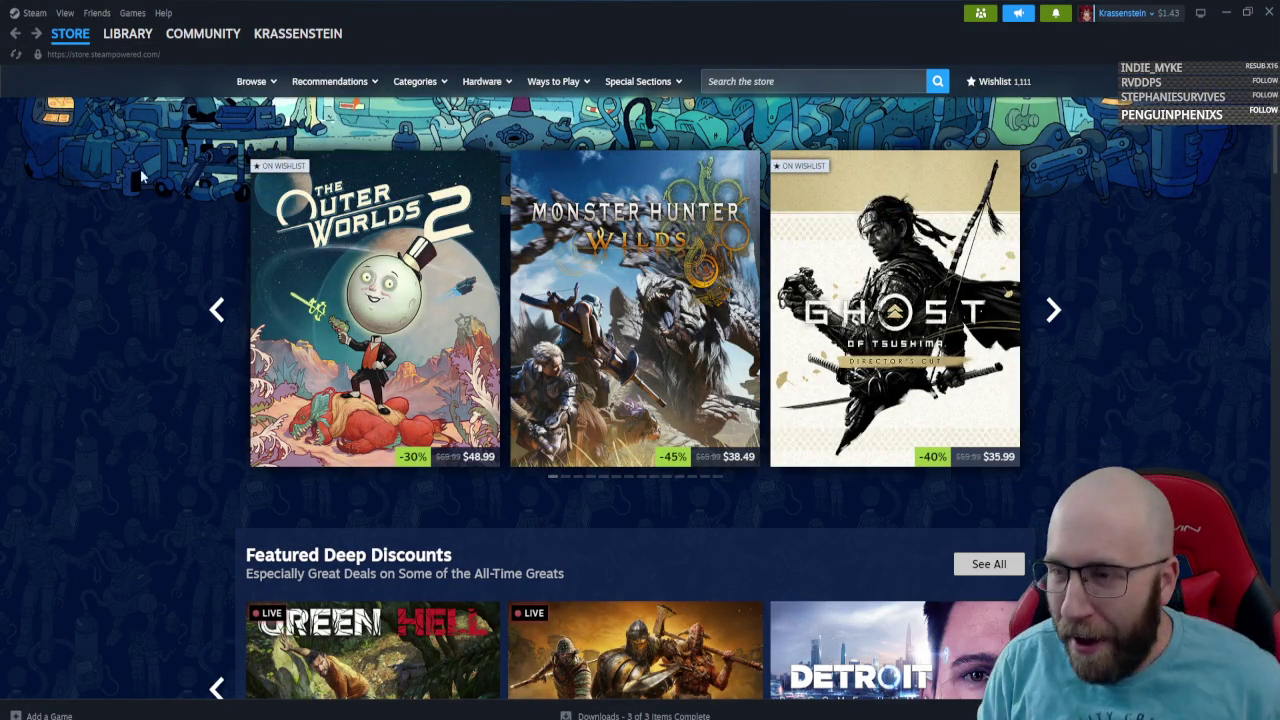
pyautogui.scroll(-2, 140, 169)
pyautogui.scroll(-1, 121, 175)
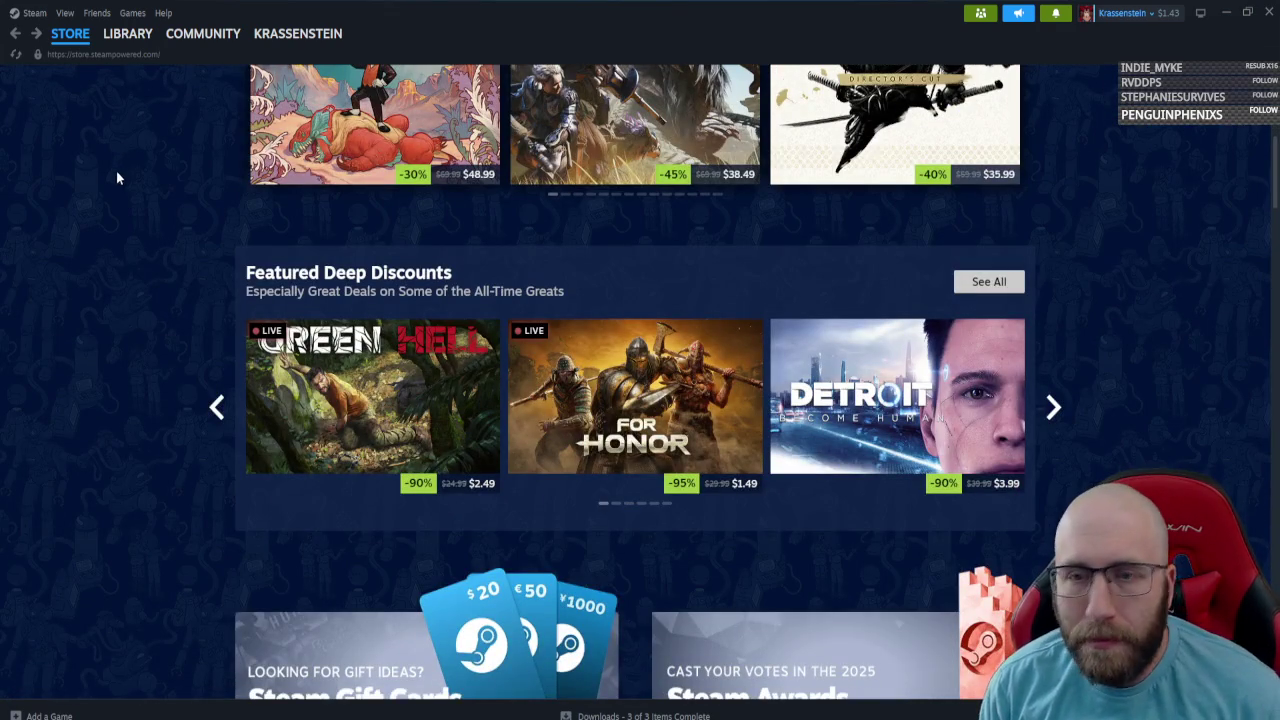
pyautogui.scroll(-2, 140, 200)
pyautogui.scroll(-2, 175, 218)
pyautogui.scroll(2, 190, 222)
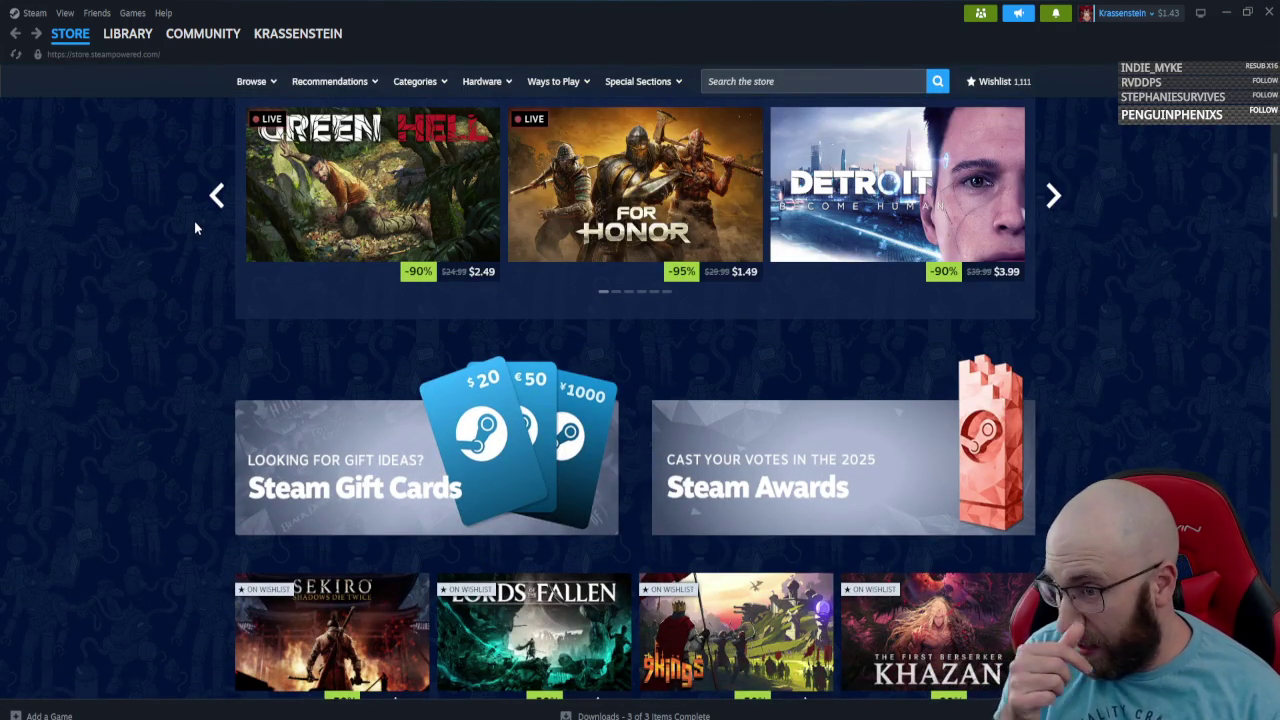
pyautogui.click(815, 84)
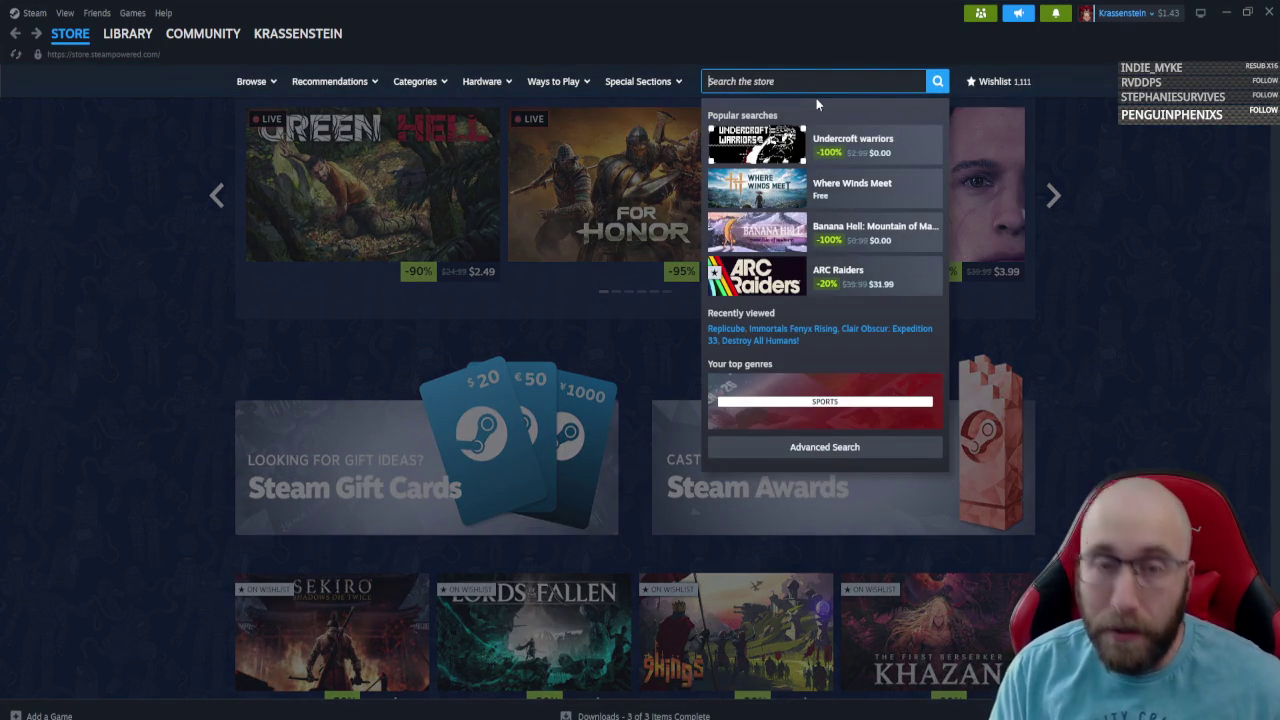
# Search for 'static city' and browse the Static City Games developer page.
pyautogui.write('static')
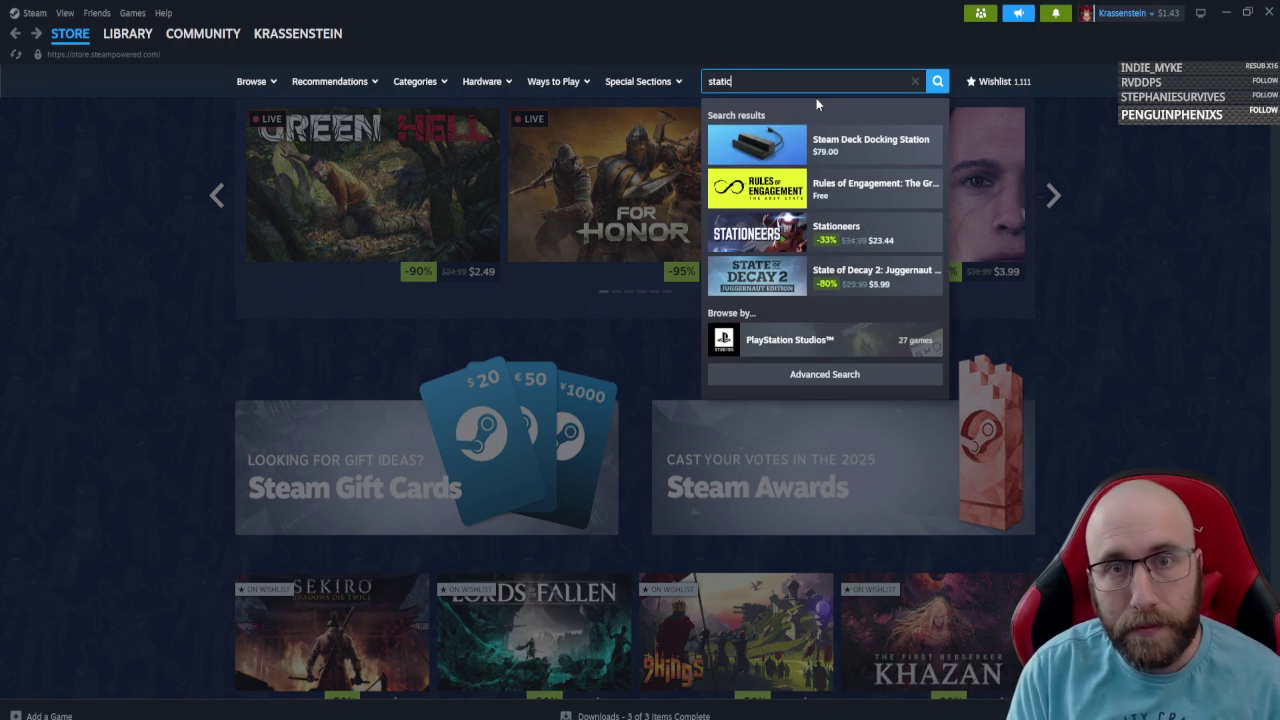
pyautogui.write(' city')
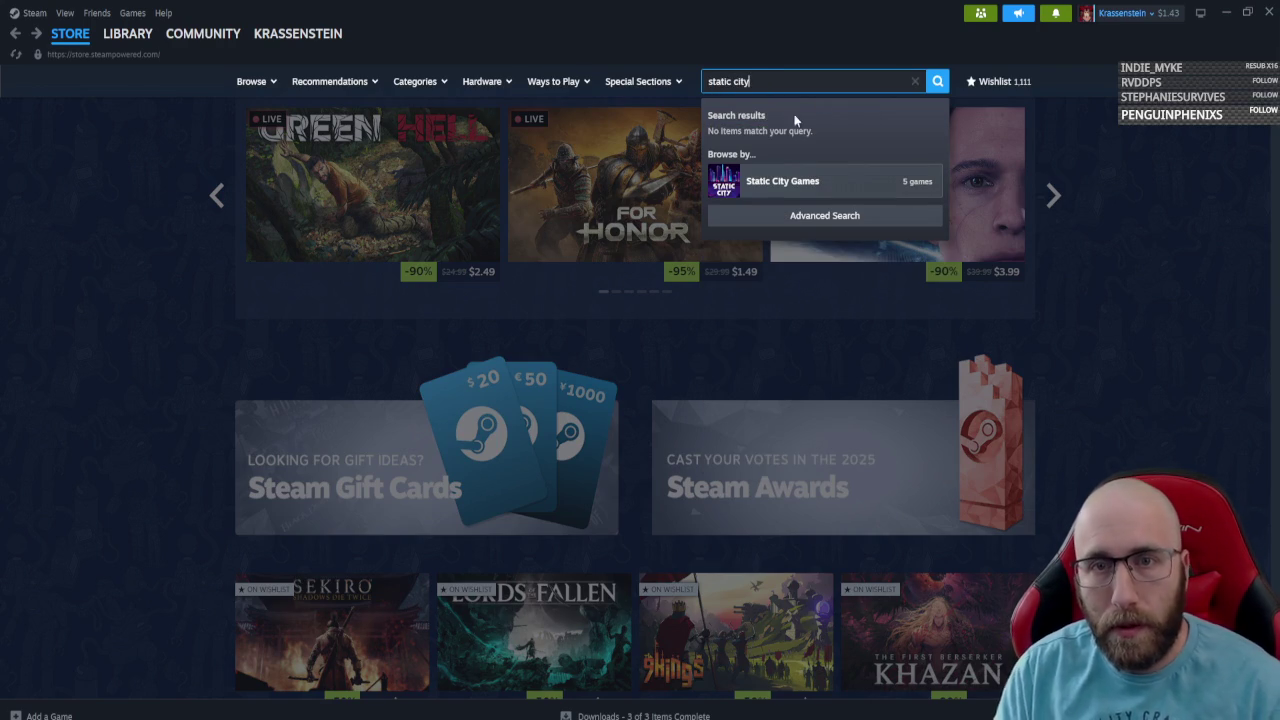
pyautogui.click(808, 180)
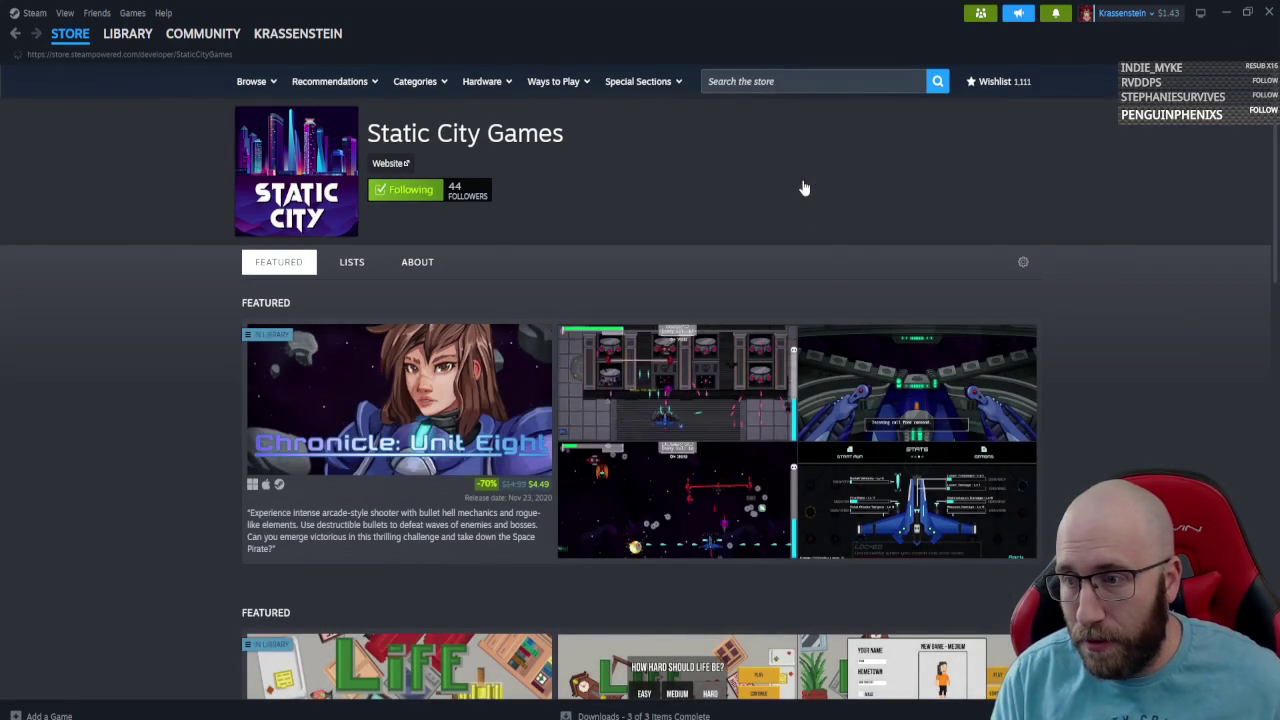
pyautogui.scroll(-3, 1083, 373)
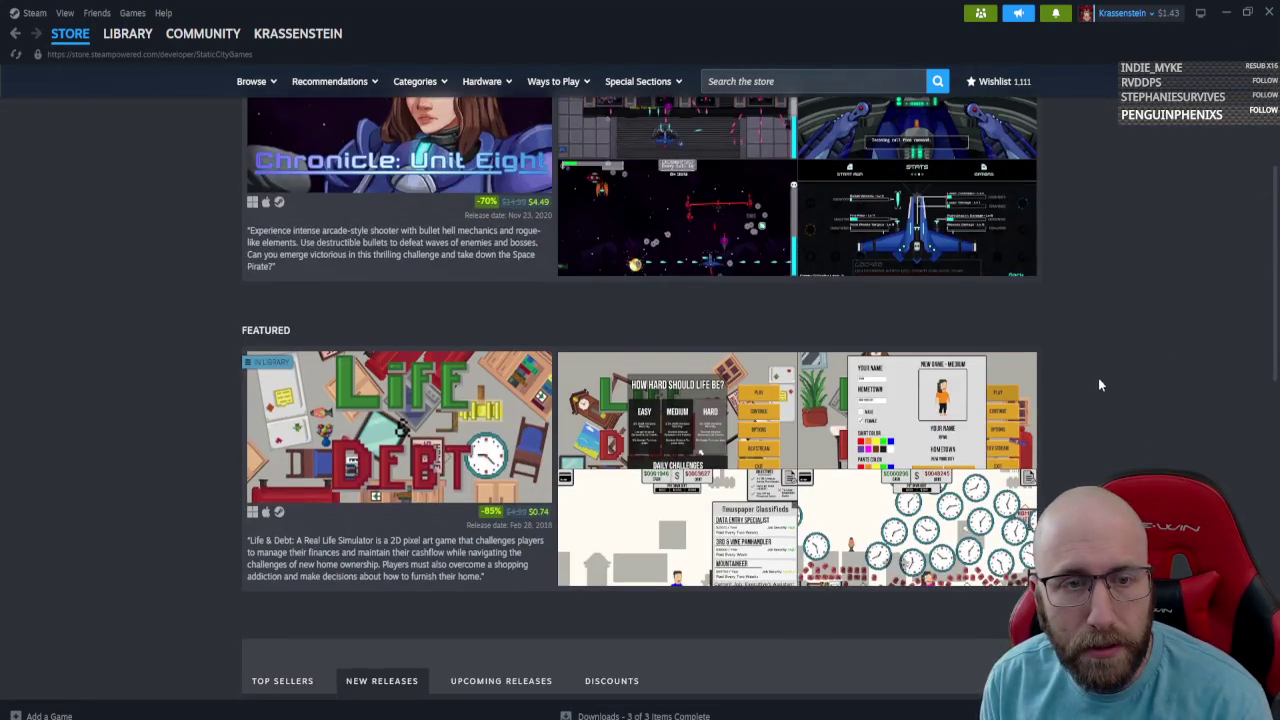
pyautogui.scroll(3, 1100, 380)
pyautogui.scroll(-1, 1068, 397)
pyautogui.scroll(-8, 331, 296)
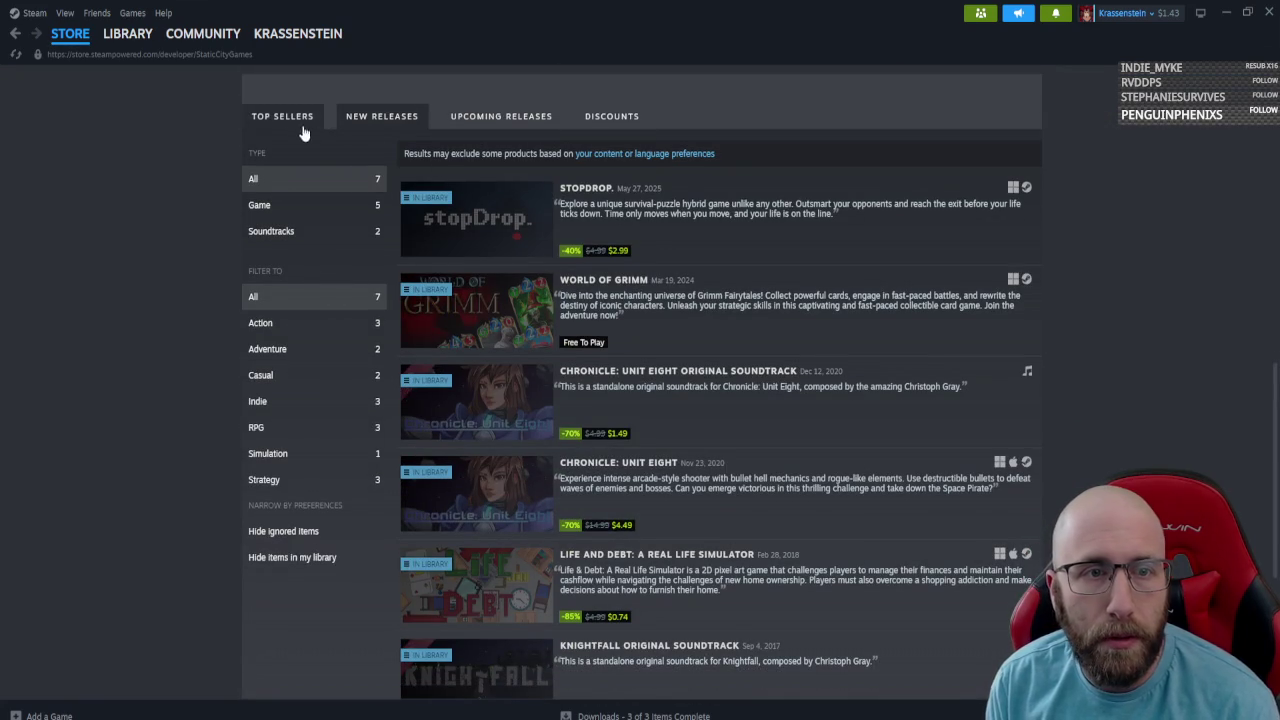
pyautogui.scroll(3, 300, 450)
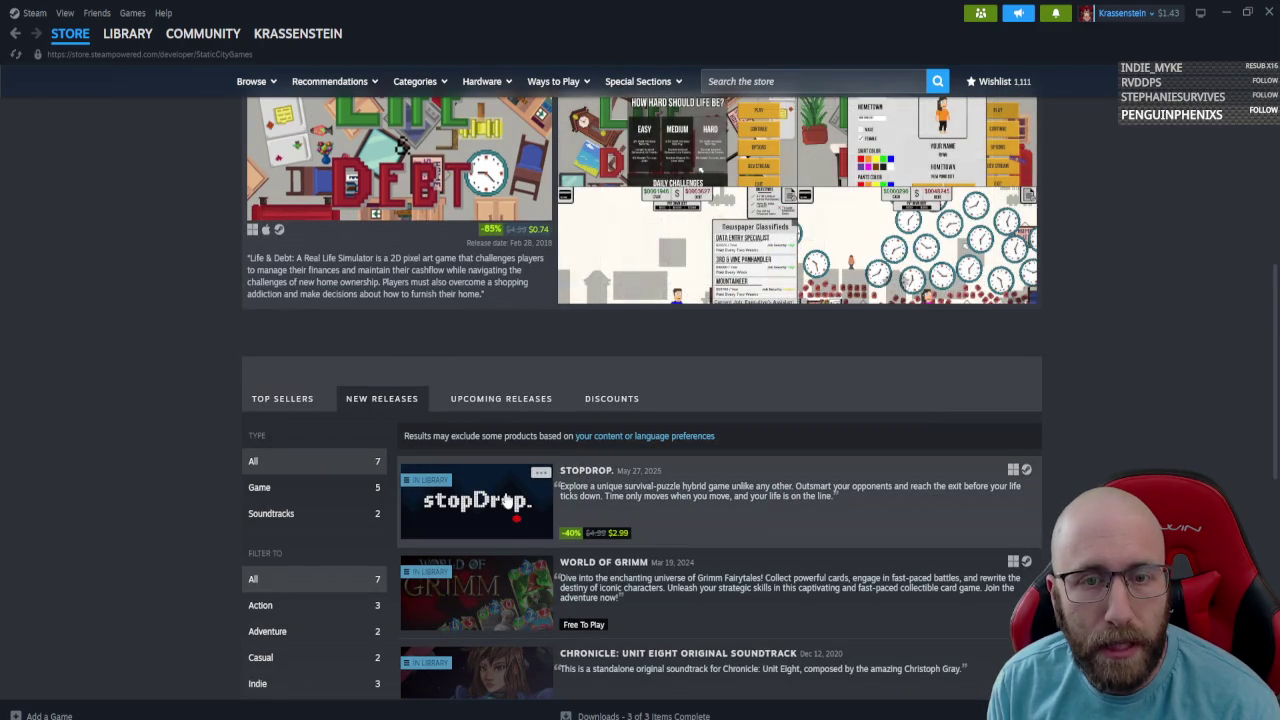
# Visit the stopDrop page and the Static City Games Collection bundle page, stepping back and forward.
pyautogui.click(507, 500)
pyautogui.scroll(-8, 644, 406)
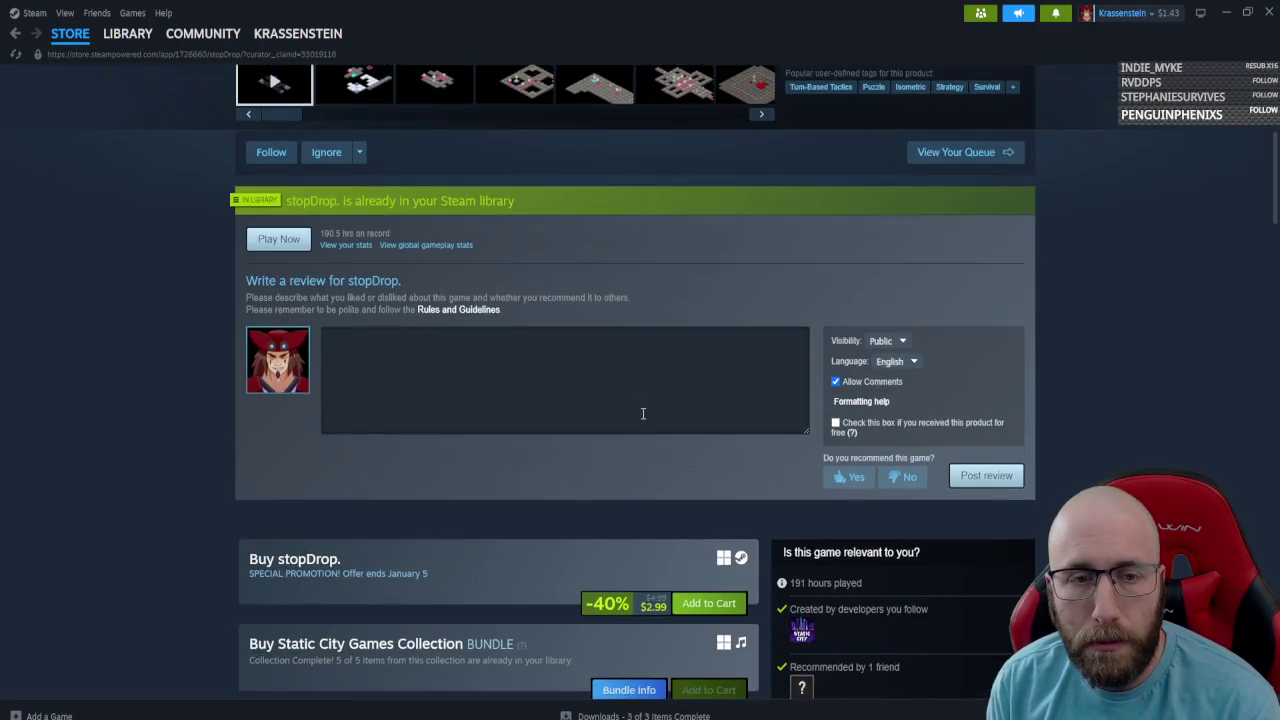
pyautogui.scroll(-3, 571, 397)
pyautogui.scroll(3, 507, 381)
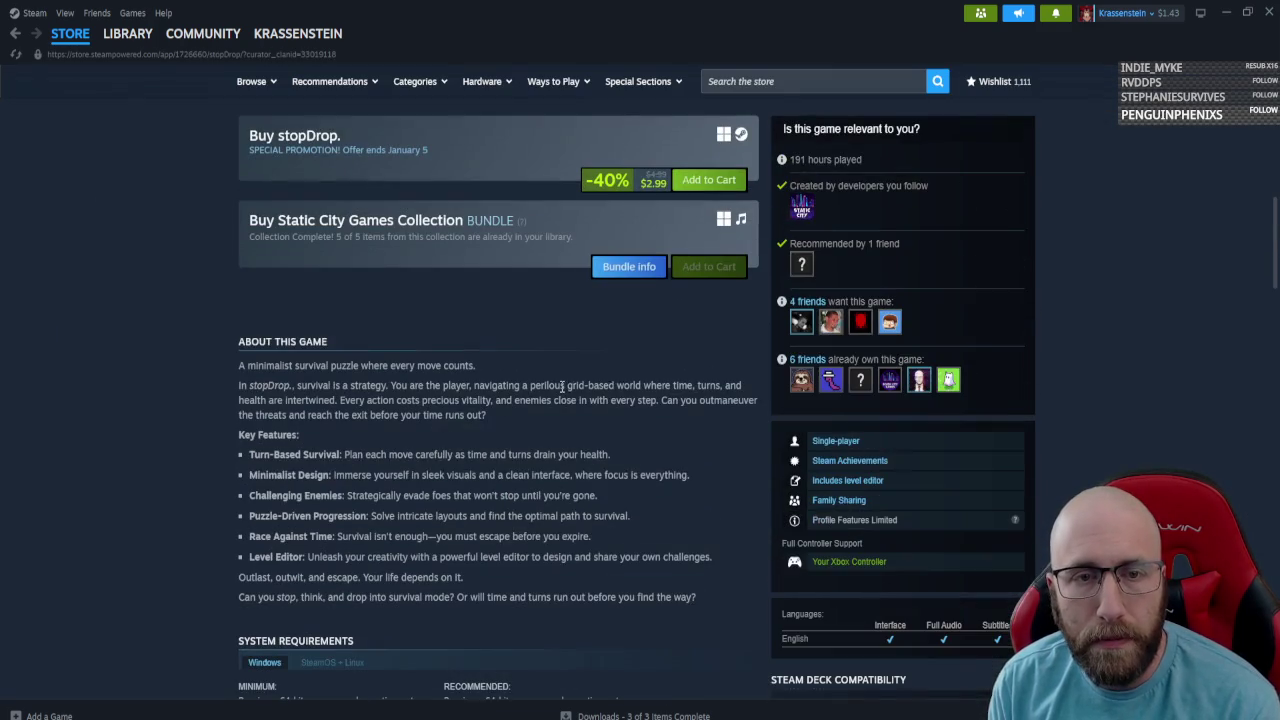
pyautogui.click(650, 267)
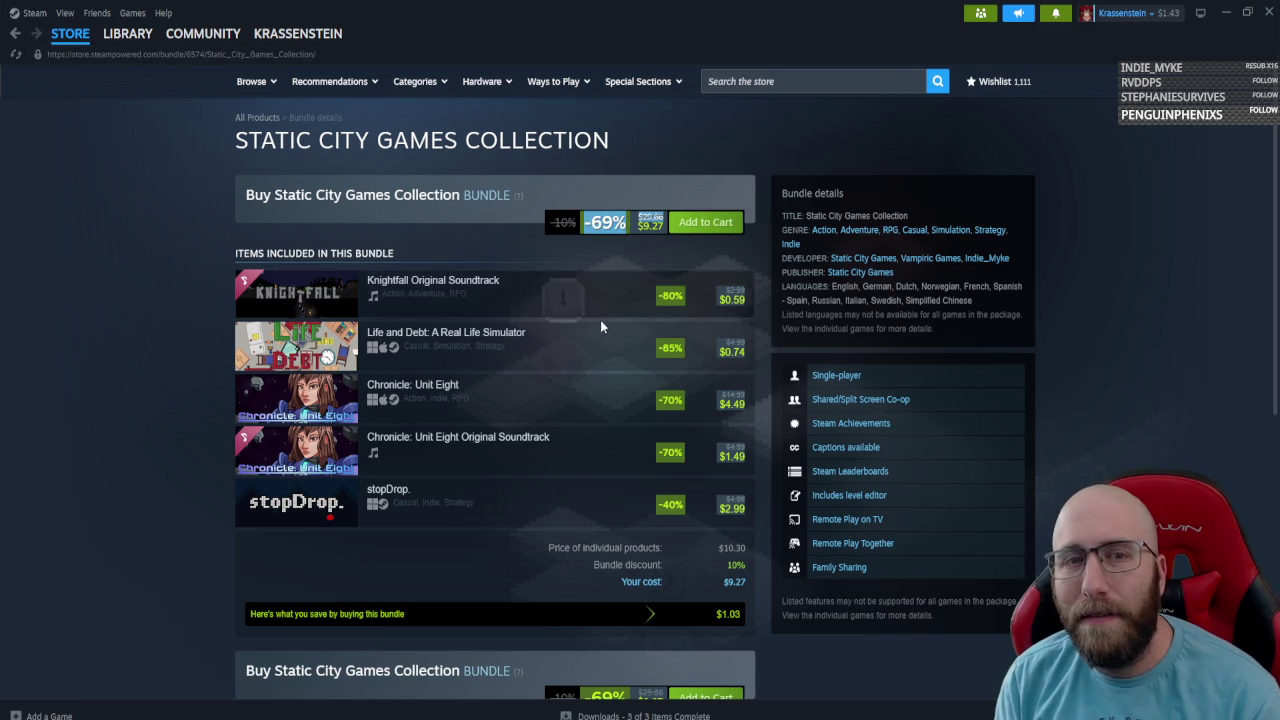
pyautogui.click(15, 33)
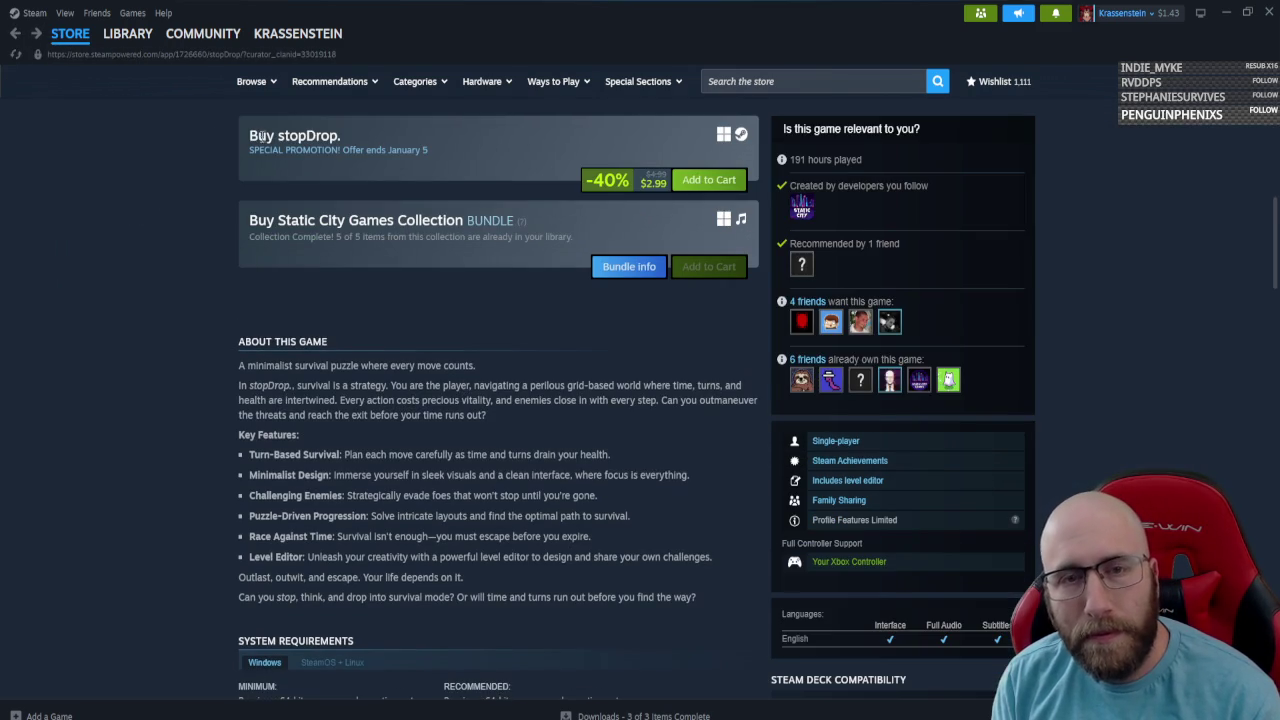
pyautogui.click(15, 35)
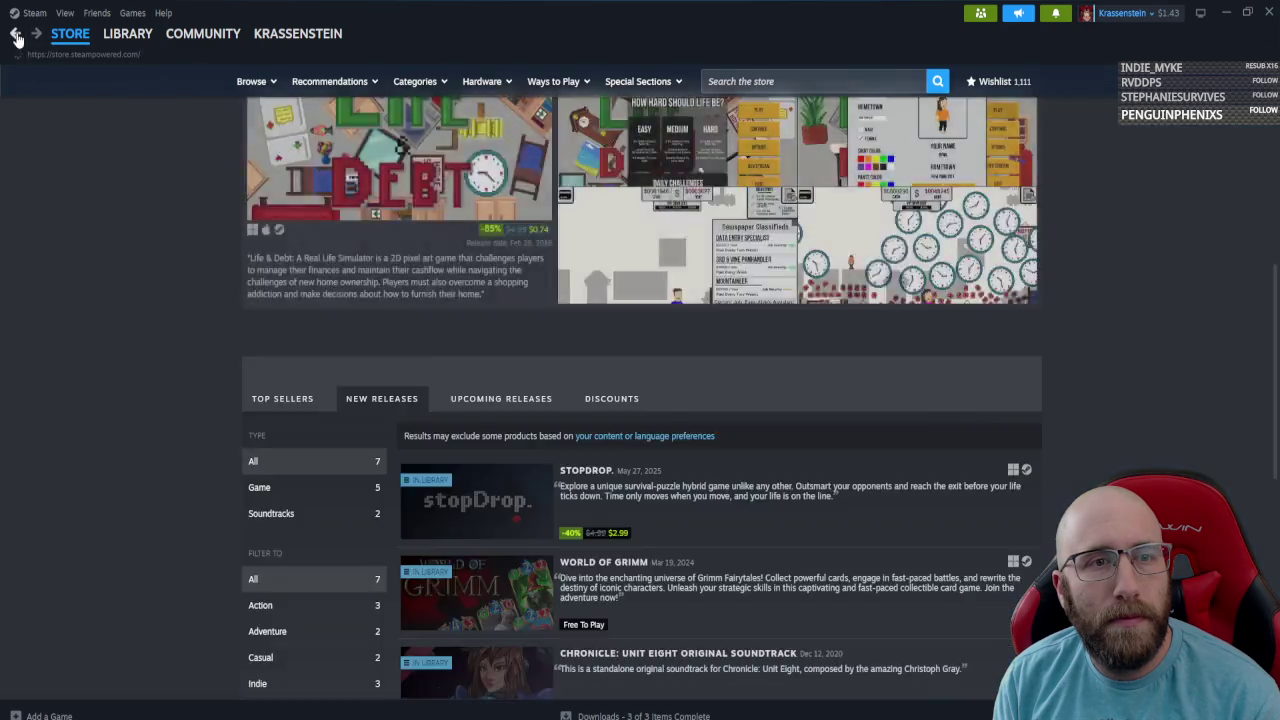
pyautogui.click(16, 35)
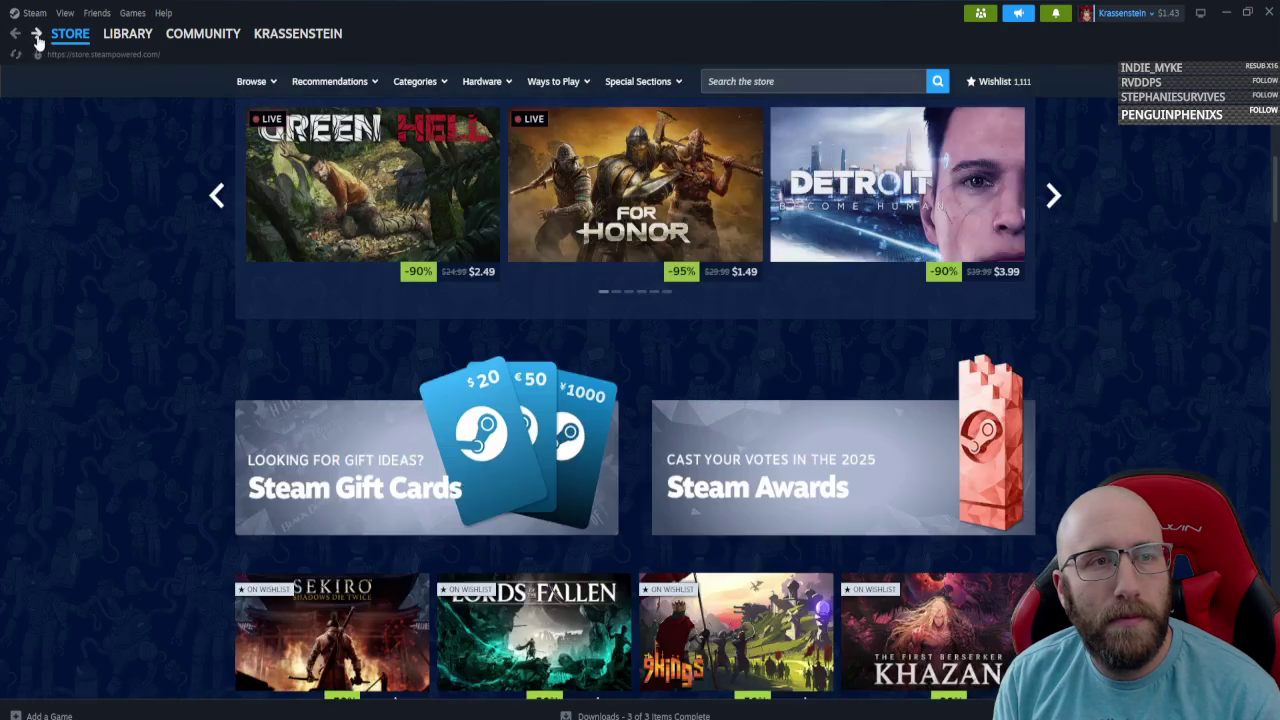
pyautogui.click(36, 34)
pyautogui.click(37, 35)
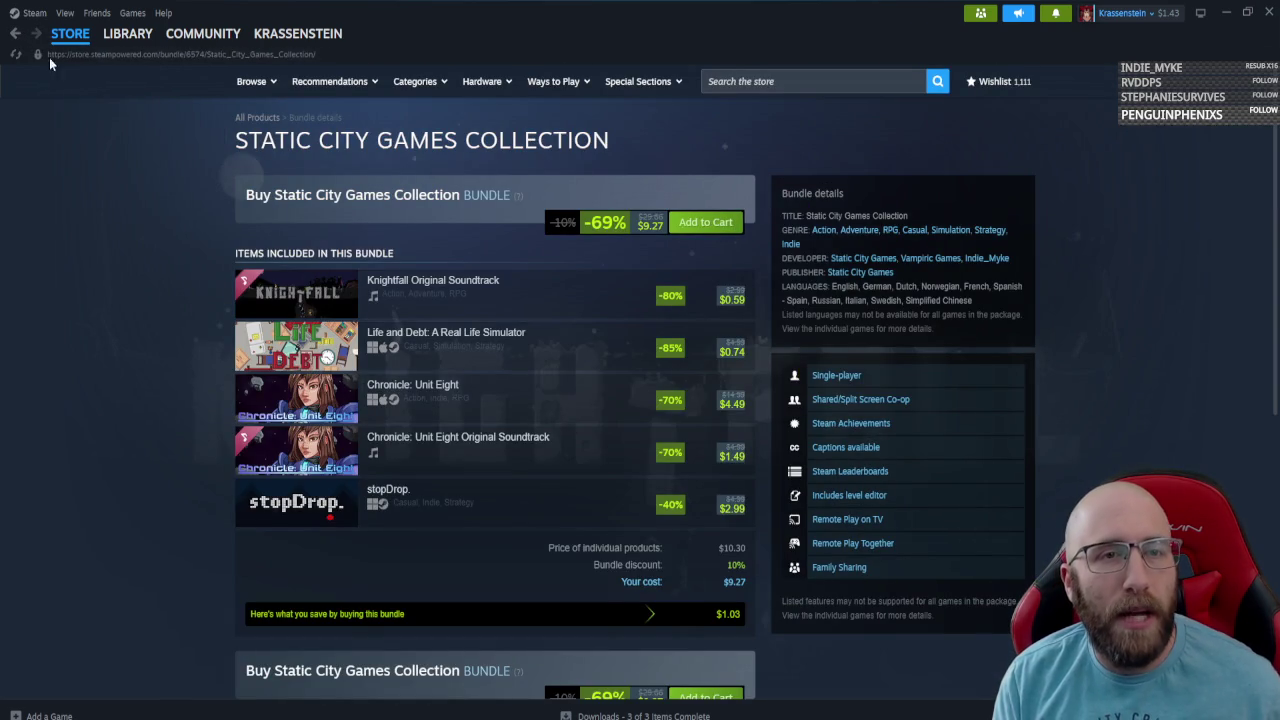
# Copy the bundle page's web address, open Library Home, and minimize Steam.
pyautogui.rightClick(106, 206)
pyautogui.click(146, 286)
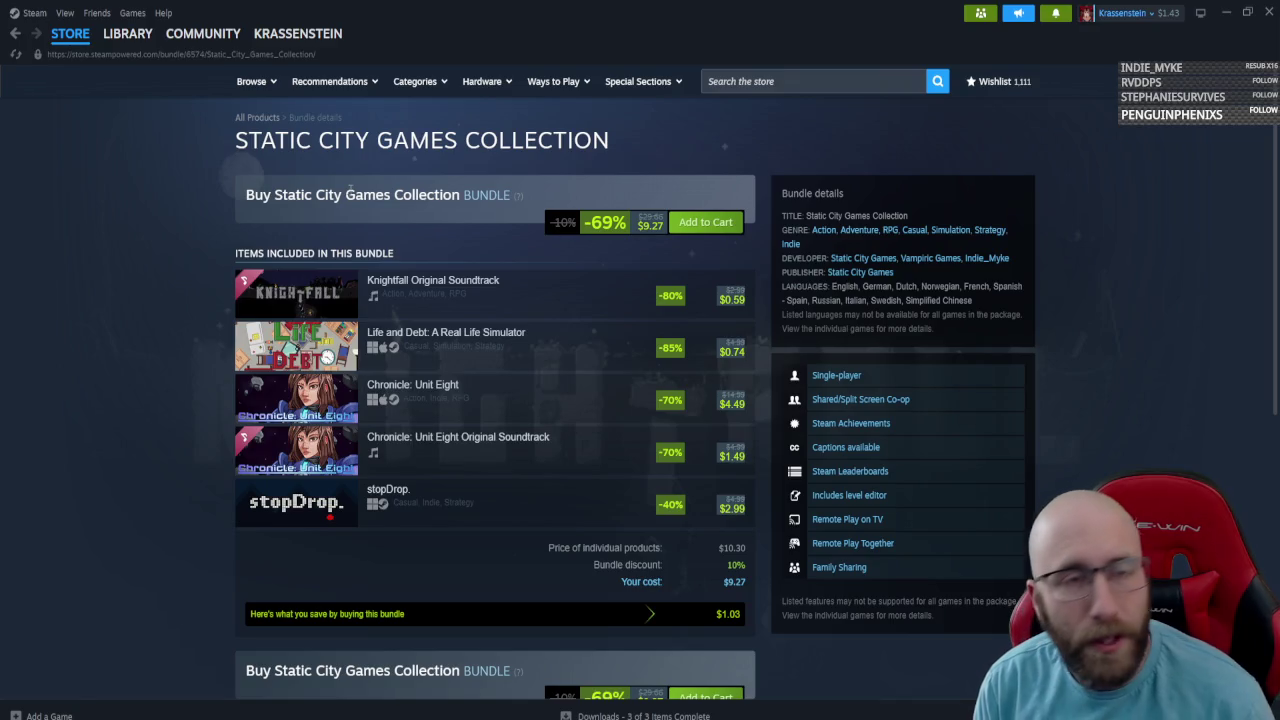
pyautogui.click(118, 54)
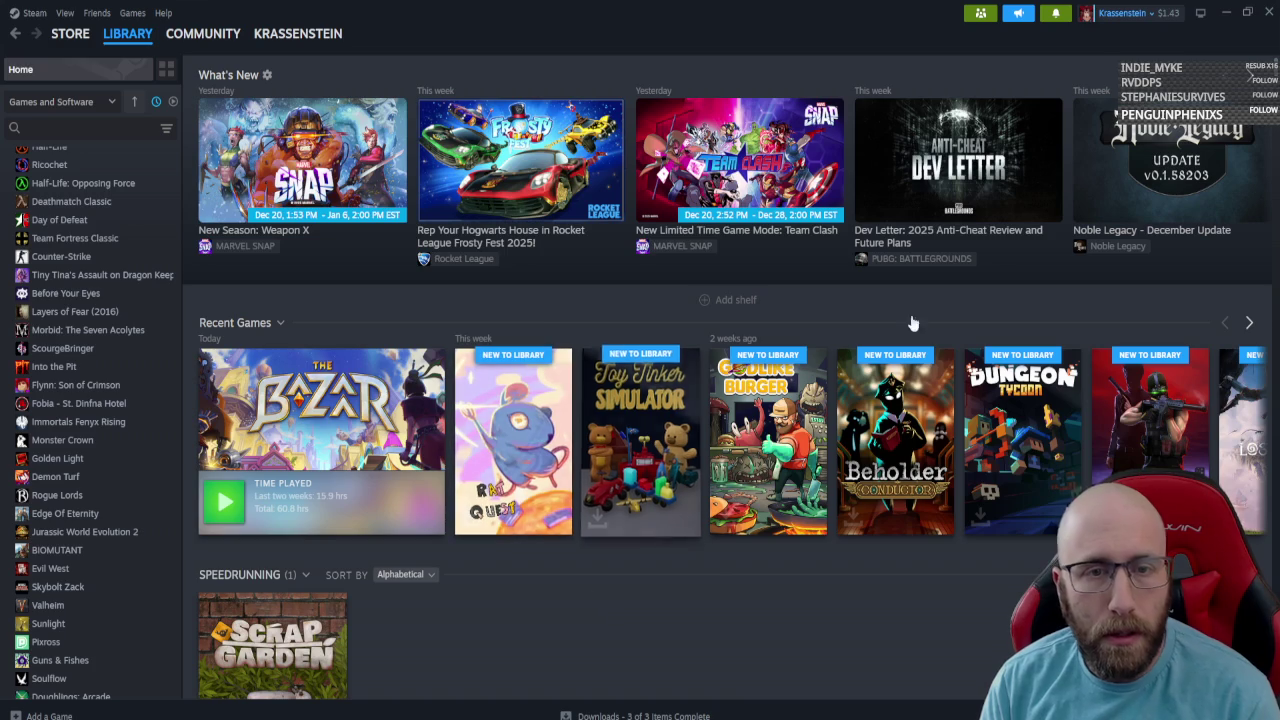
pyautogui.click(1227, 14)
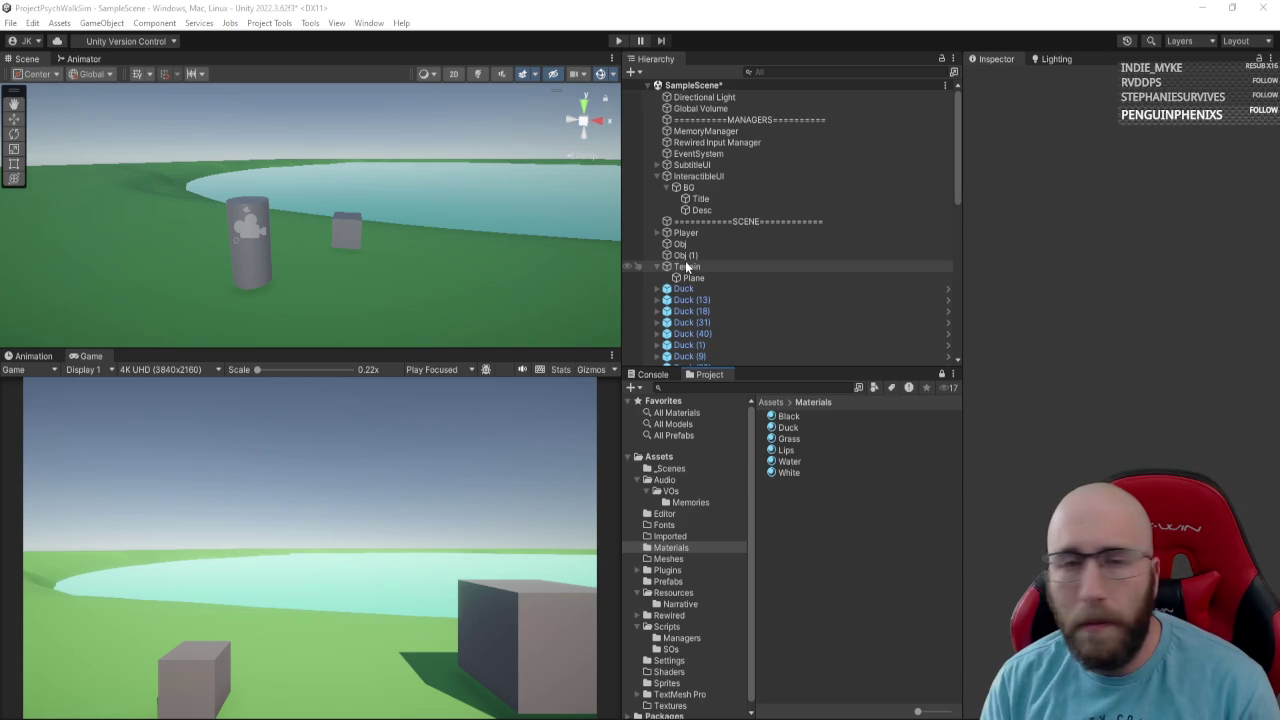
# Select SCENE, Obj and Player, orbit the Scene view around the capsule, then bring up Visual Studio.
pyautogui.click(754, 223)
pyautogui.click(748, 242)
pyautogui.click(752, 231)
pyautogui.moveTo(440, 252)
pyautogui.mouseDown()
pyautogui.moveTo(408, 265)
pyautogui.moveTo(441, 288)
pyautogui.mouseUp()
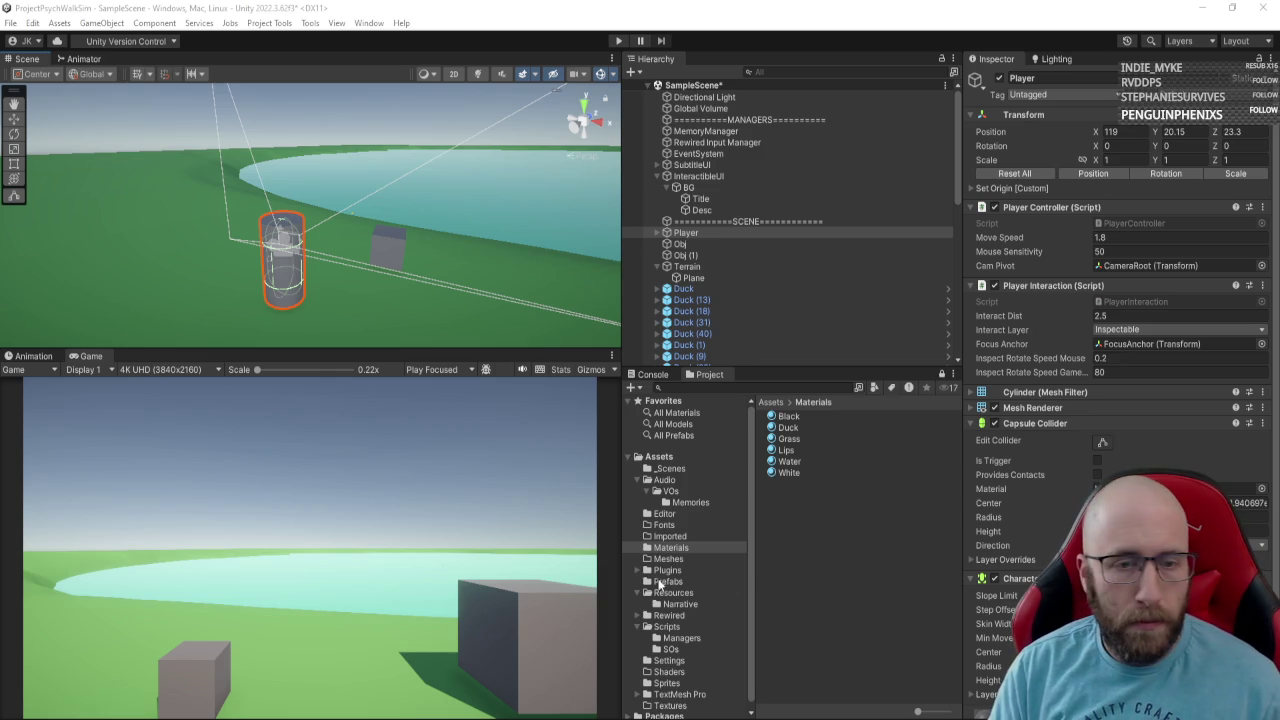
pyautogui.hotkey('alt', 'Tab')
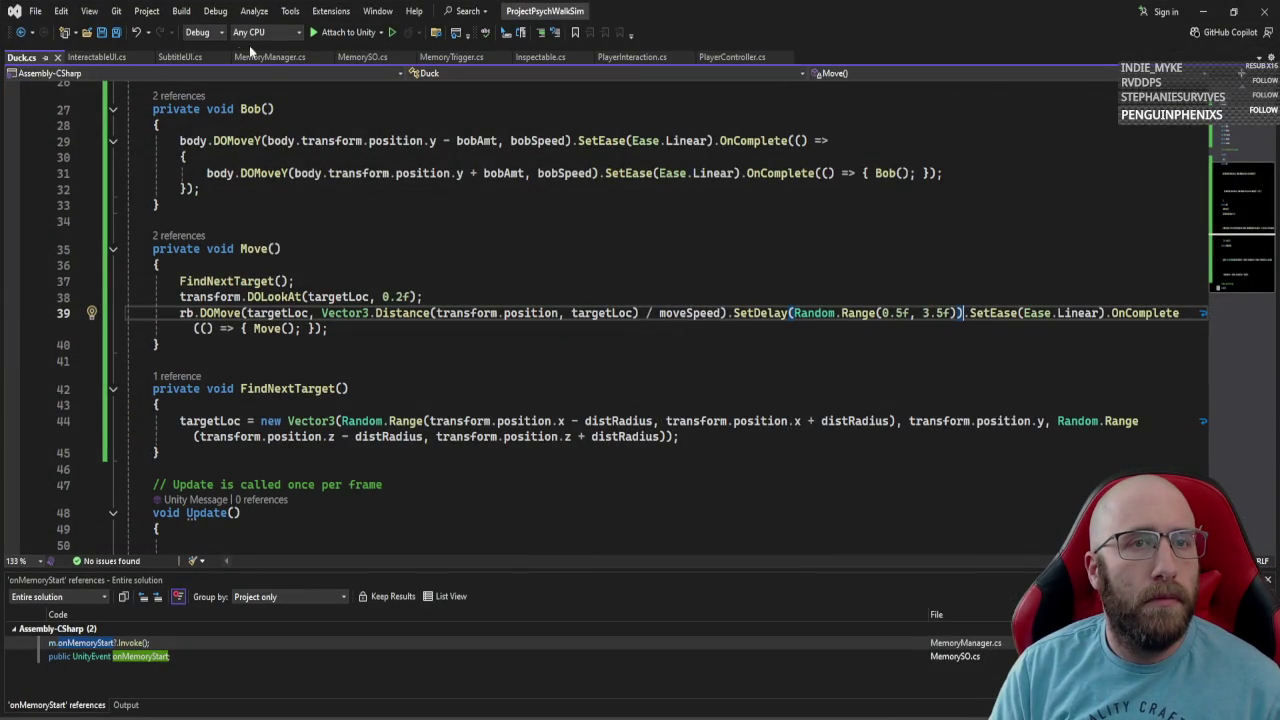
pyautogui.click(280, 57)
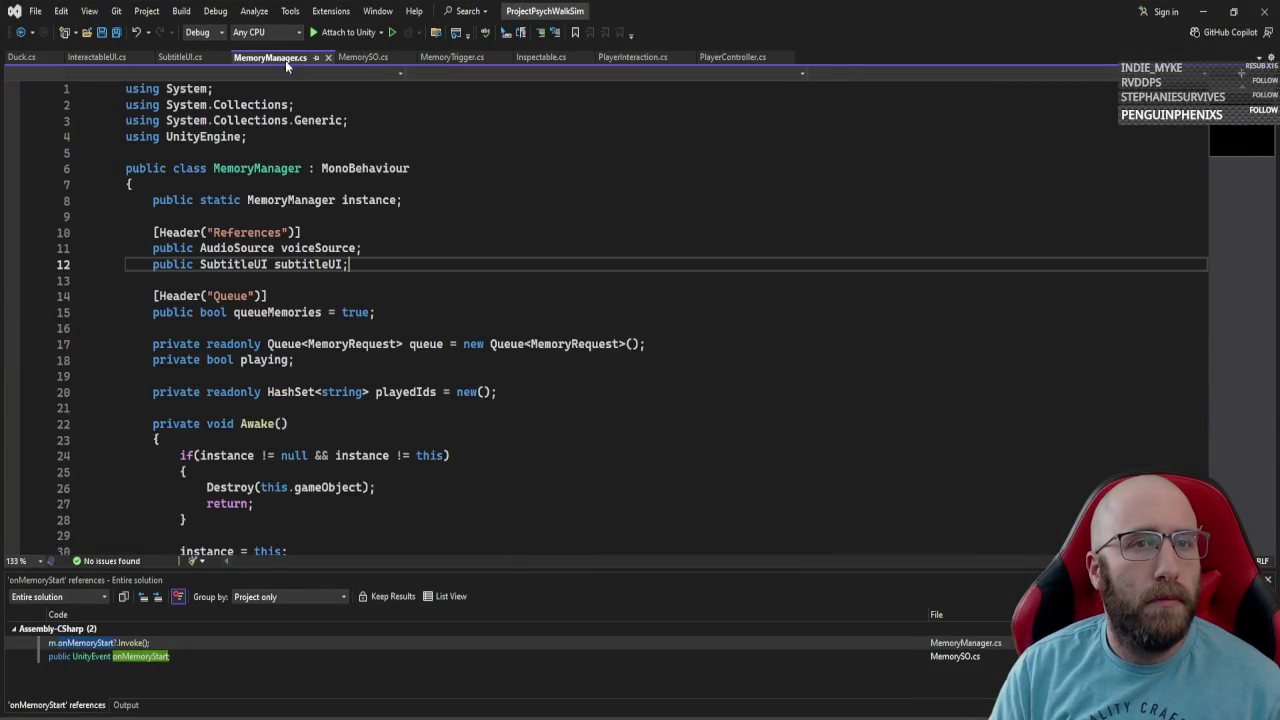
pyautogui.click(452, 57)
pyautogui.hotkey('ctrl', 'a')
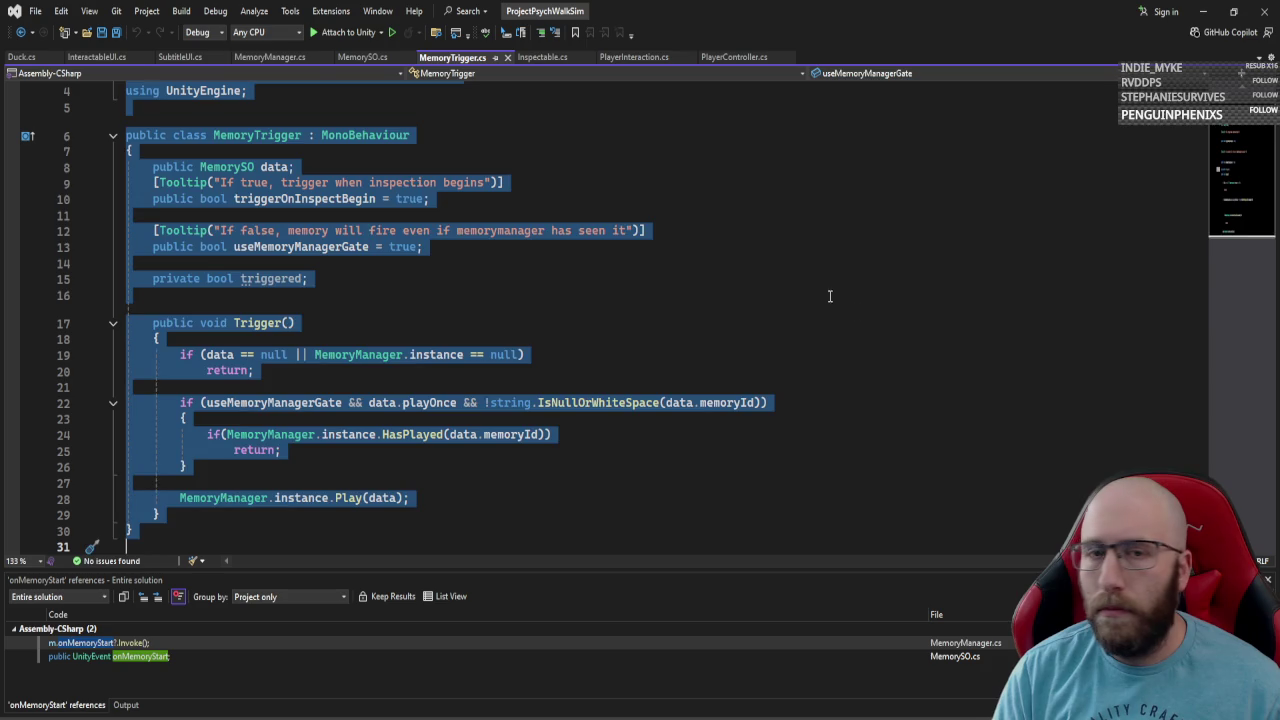
pyautogui.click(809, 370)
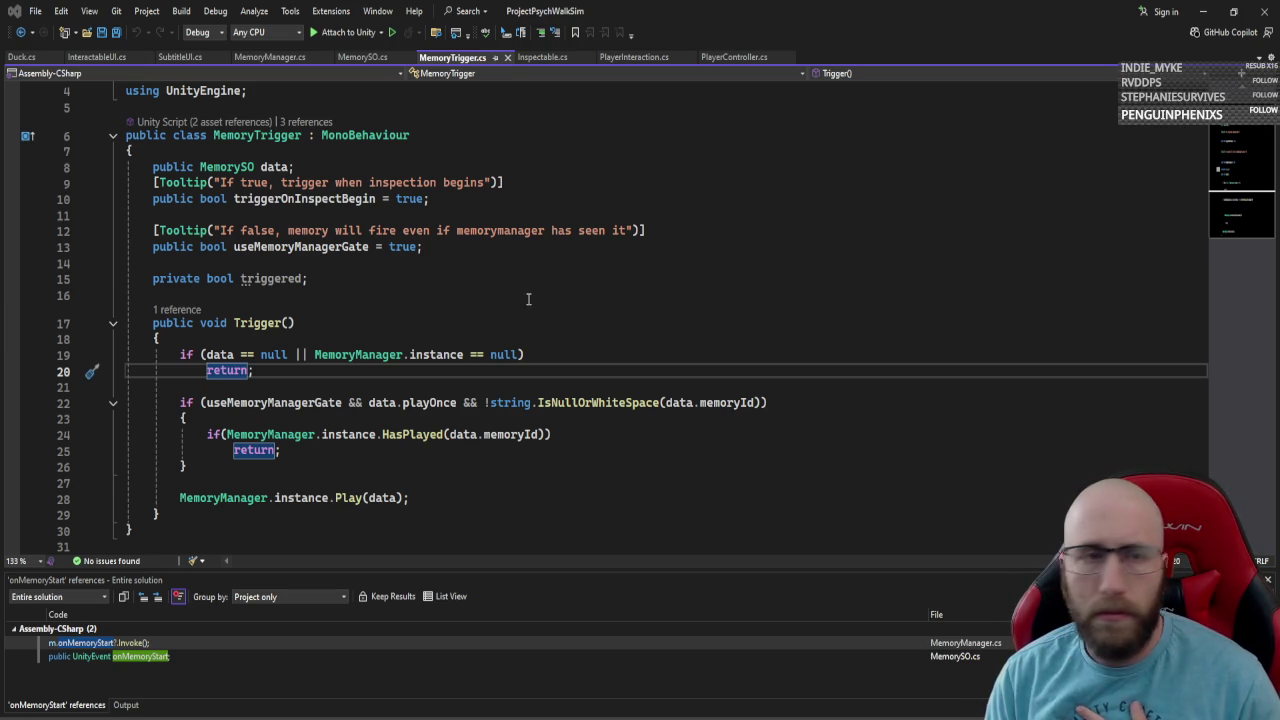
pyautogui.click(603, 206)
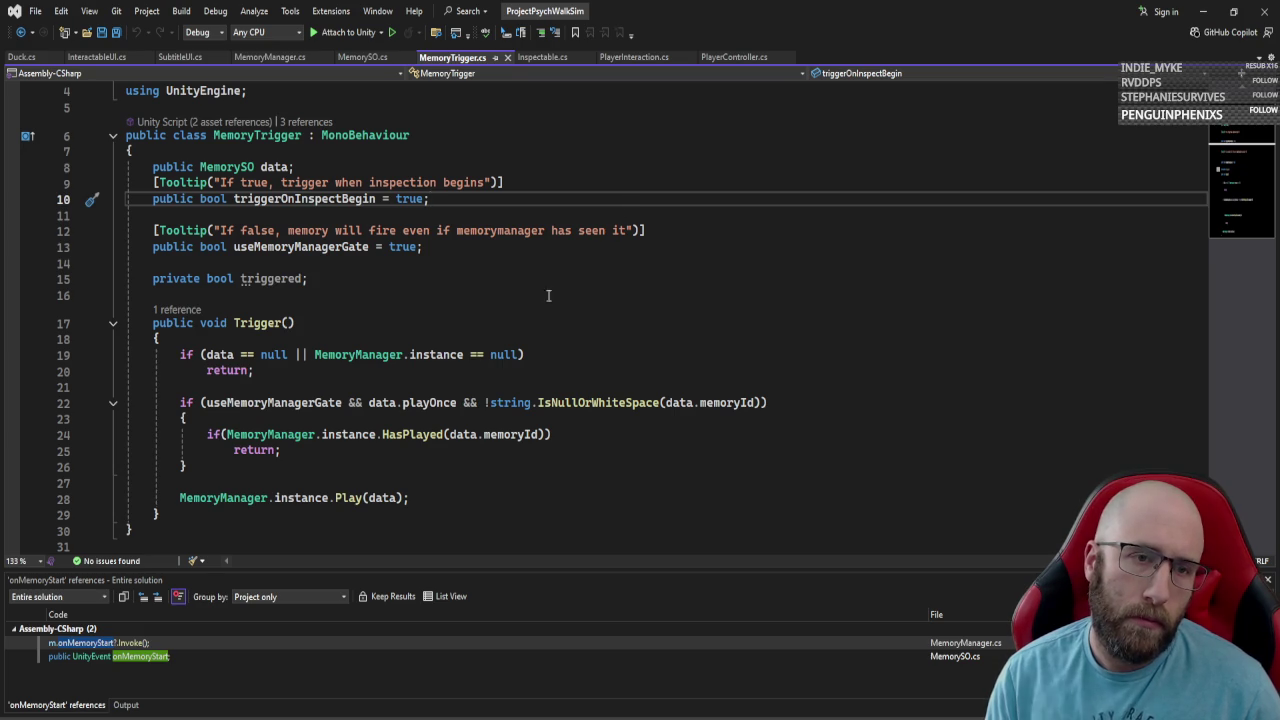
pyautogui.click(323, 278)
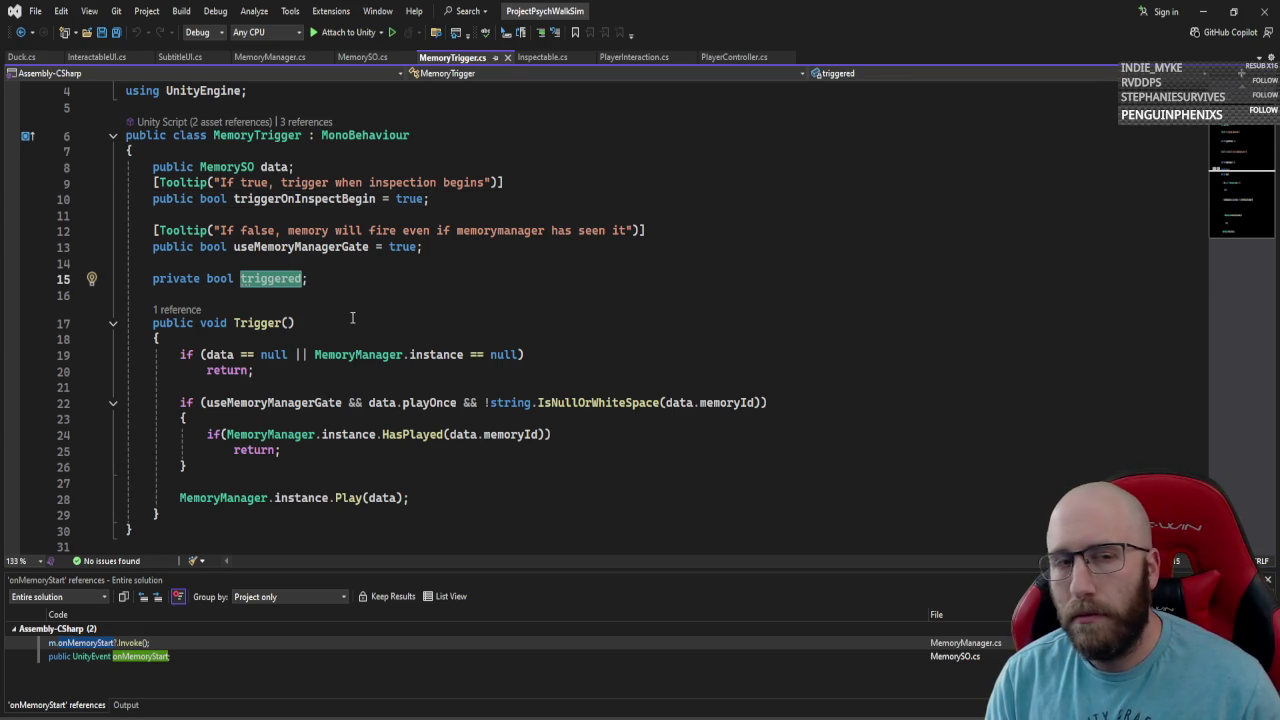
pyautogui.scroll(-3, 486, 306)
pyautogui.scroll(2, 420, 340)
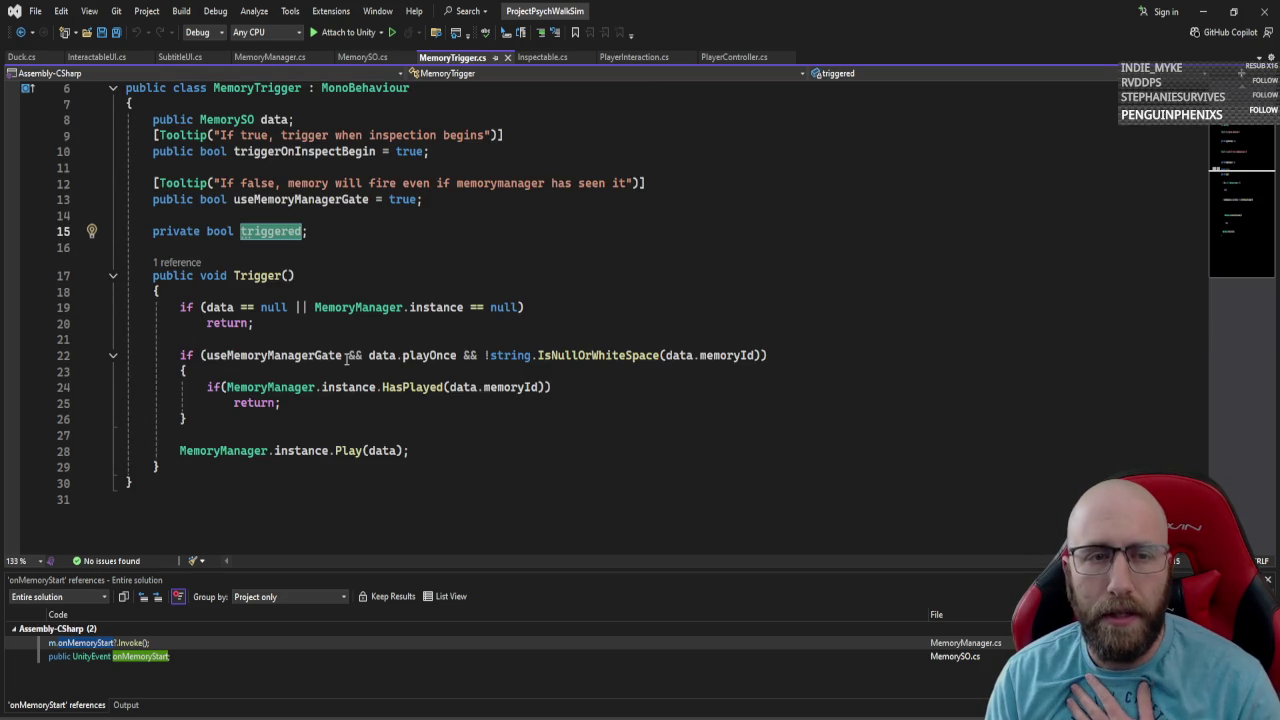
pyautogui.moveTo(262, 237)
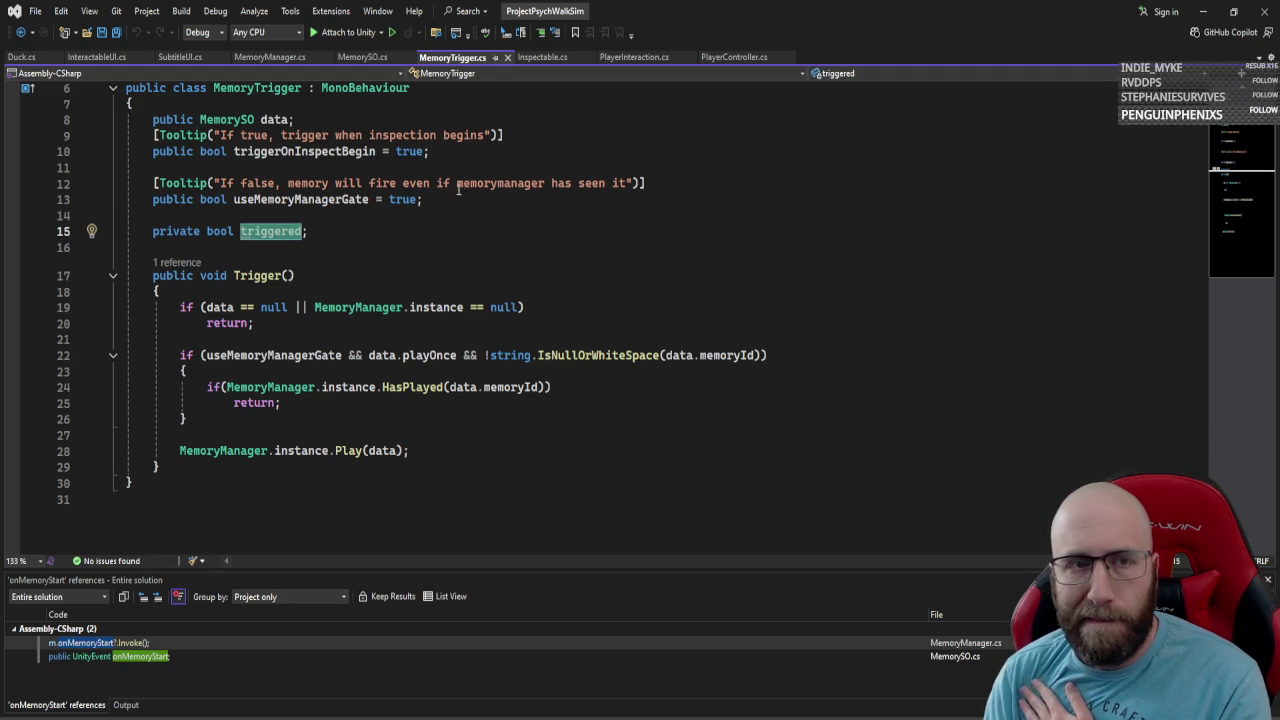
pyautogui.click(580, 151)
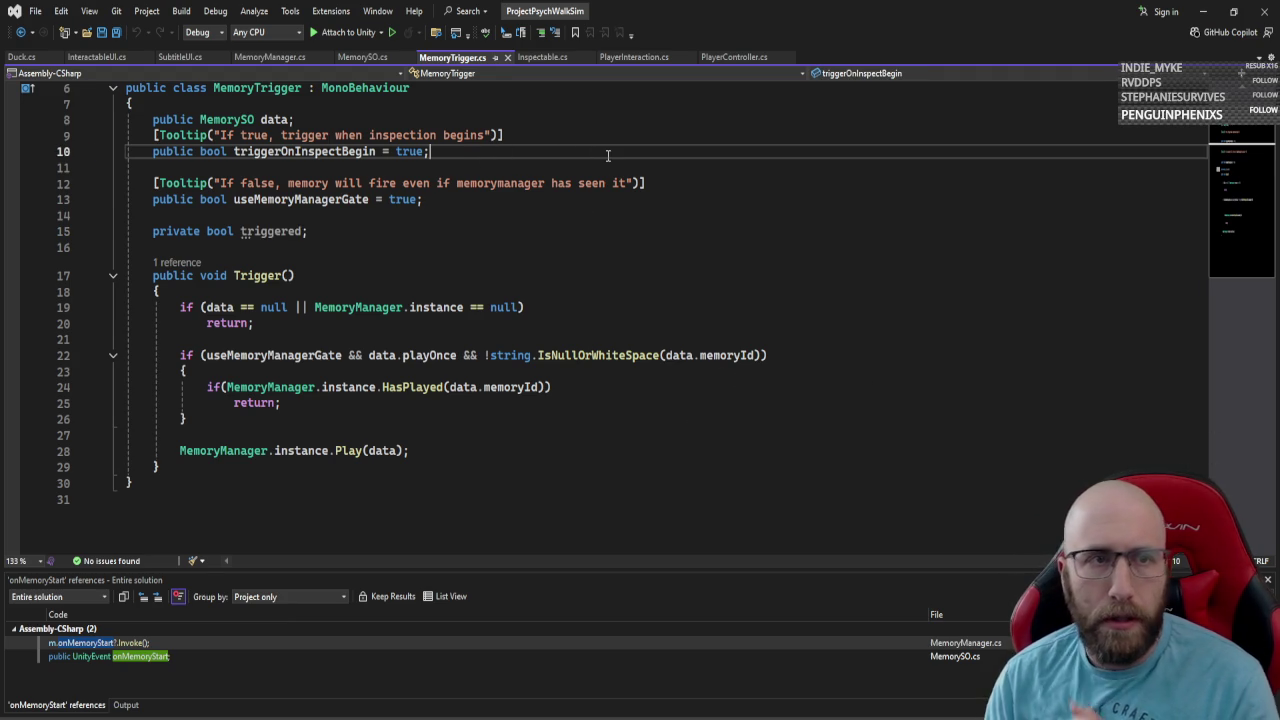
# Add 'public bool triggerOnWalk = false;' below triggerOnInspectBegin.
pyautogui.press('Return')
pyautogui.press('Return')
pyautogui.write('public bool triggerOn')
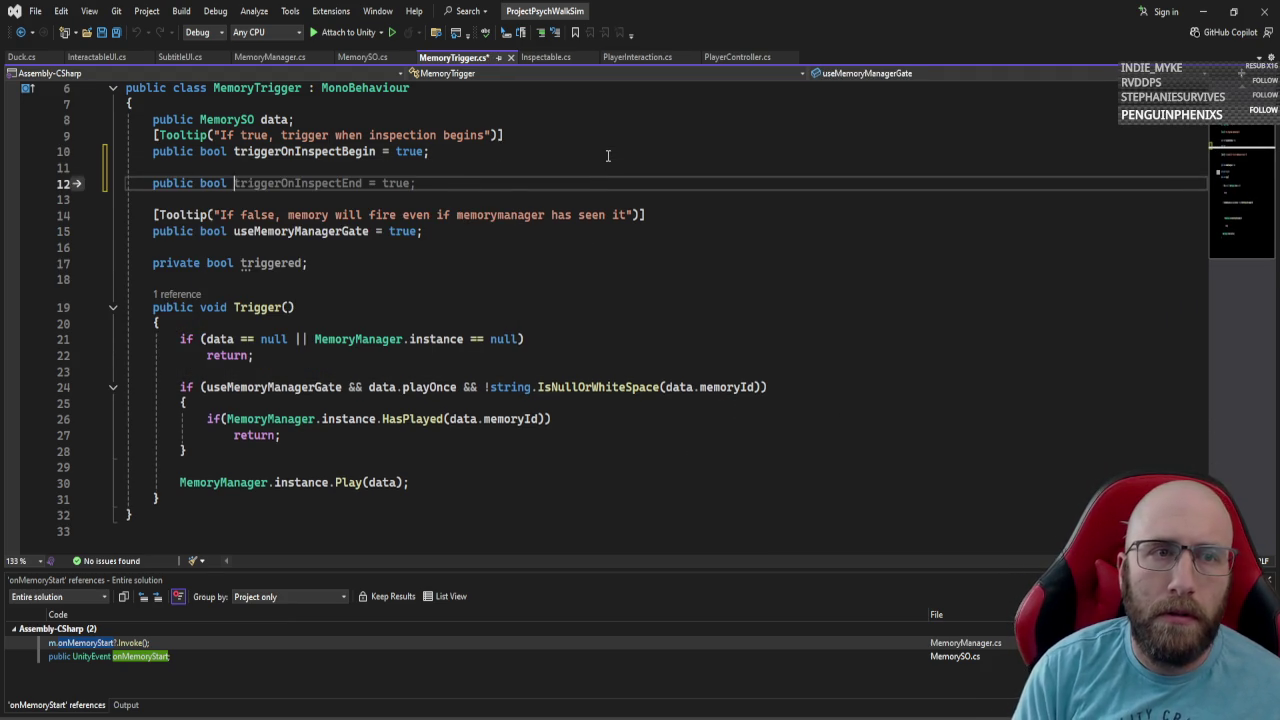
pyautogui.write('Walk = false;')
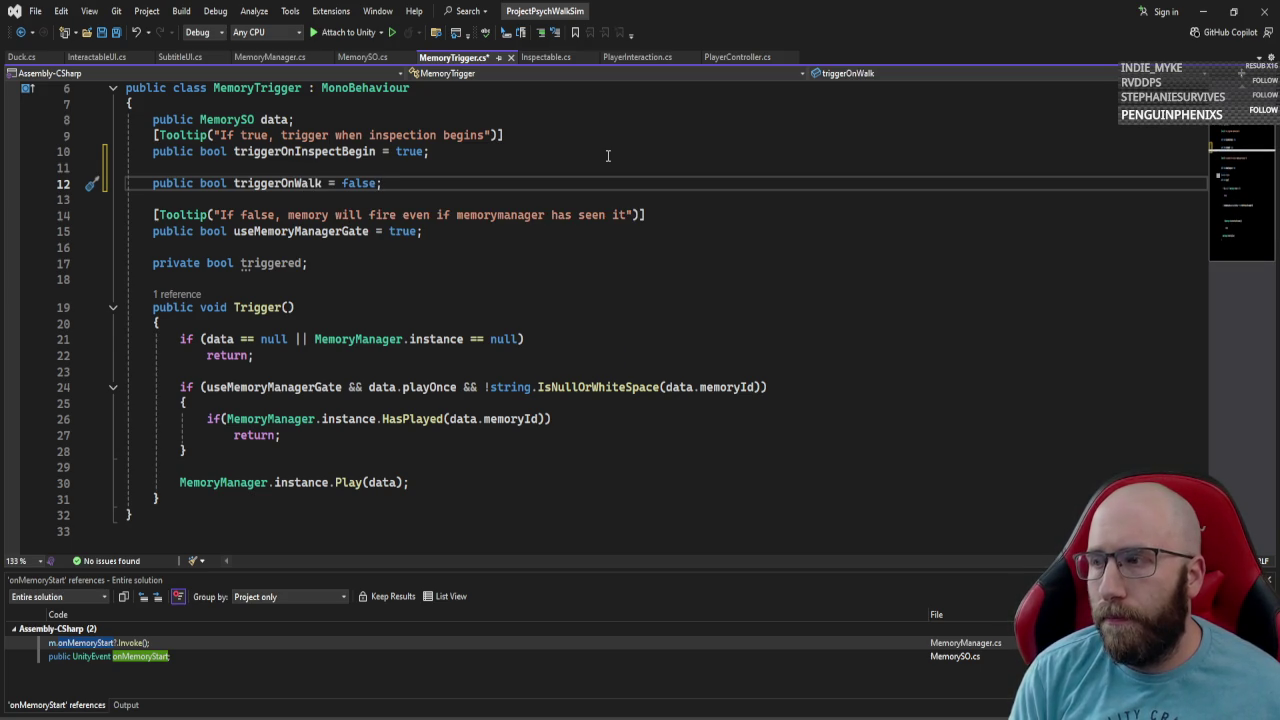
pyautogui.press('Return')
pyautogui.write('public')
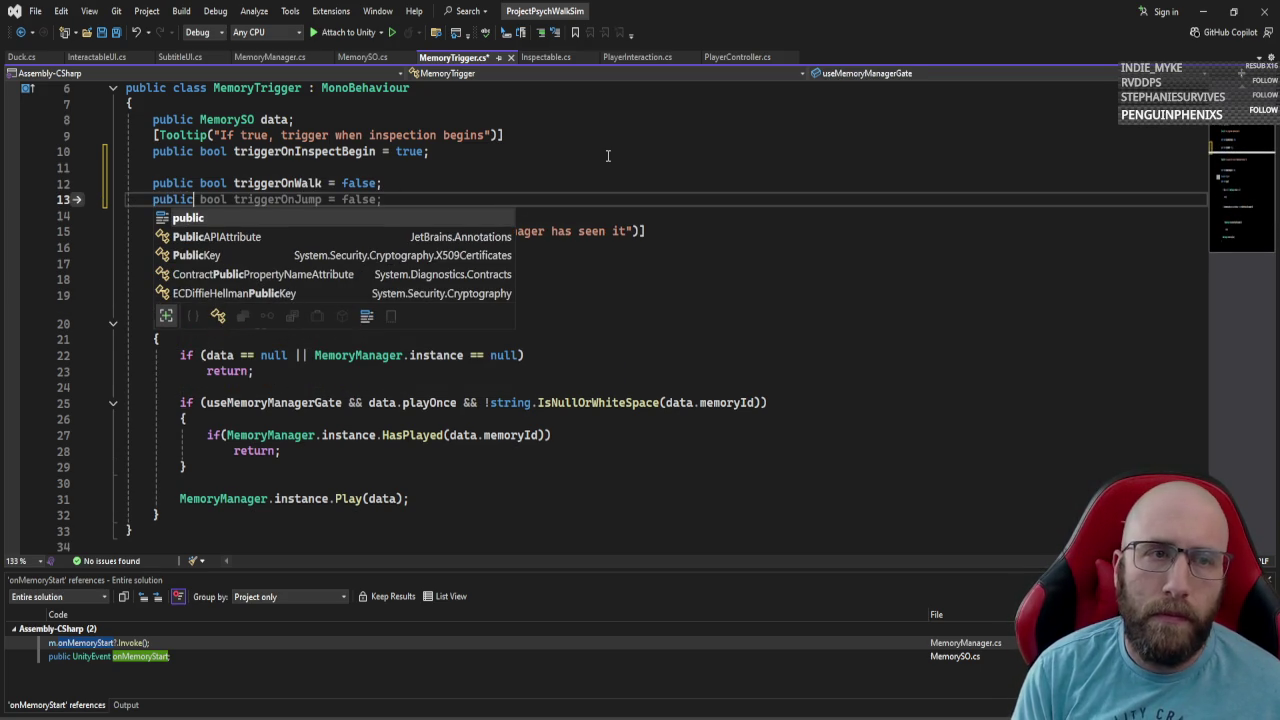
pyautogui.press('BackSpace')
pyautogui.press('BackSpace')
pyautogui.press('BackSpace')
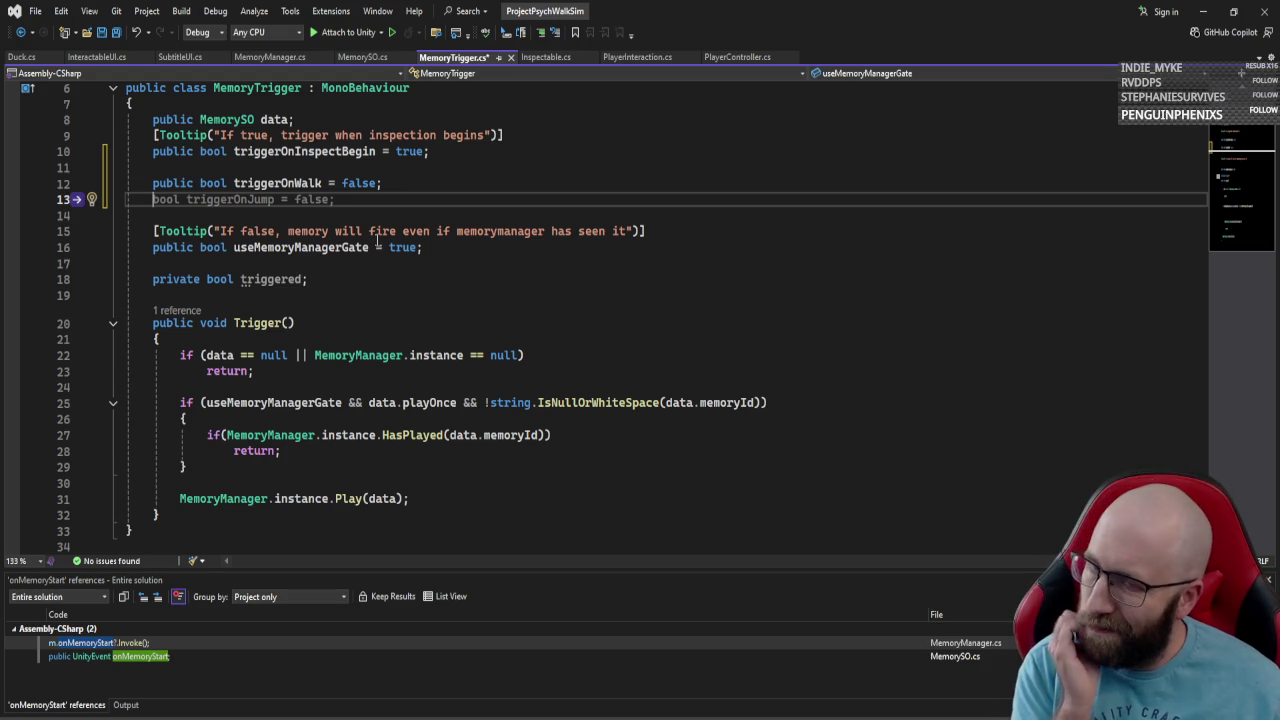
# Add a Start() method above Trigger() that begins with if(GetComponent<Collider>()).
pyautogui.click(357, 320)
pyautogui.click(369, 295)
pyautogui.press('Return')
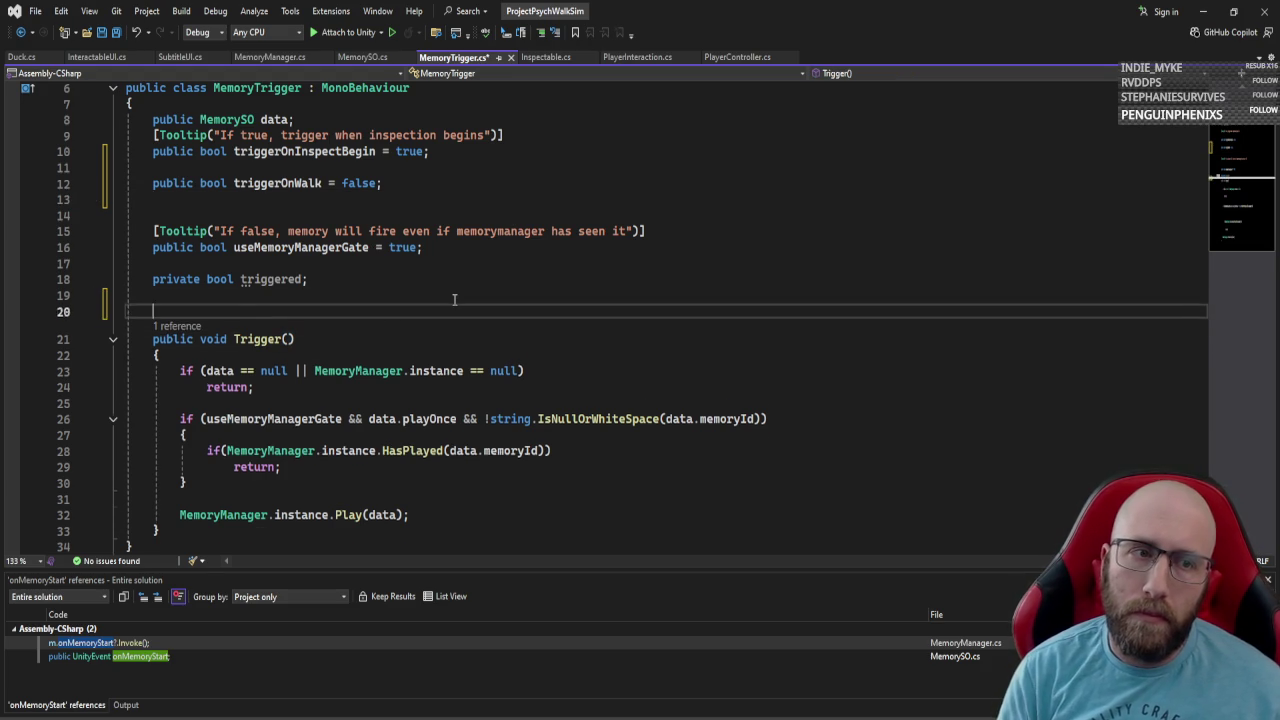
pyautogui.write('start')
pyautogui.press('Tab')
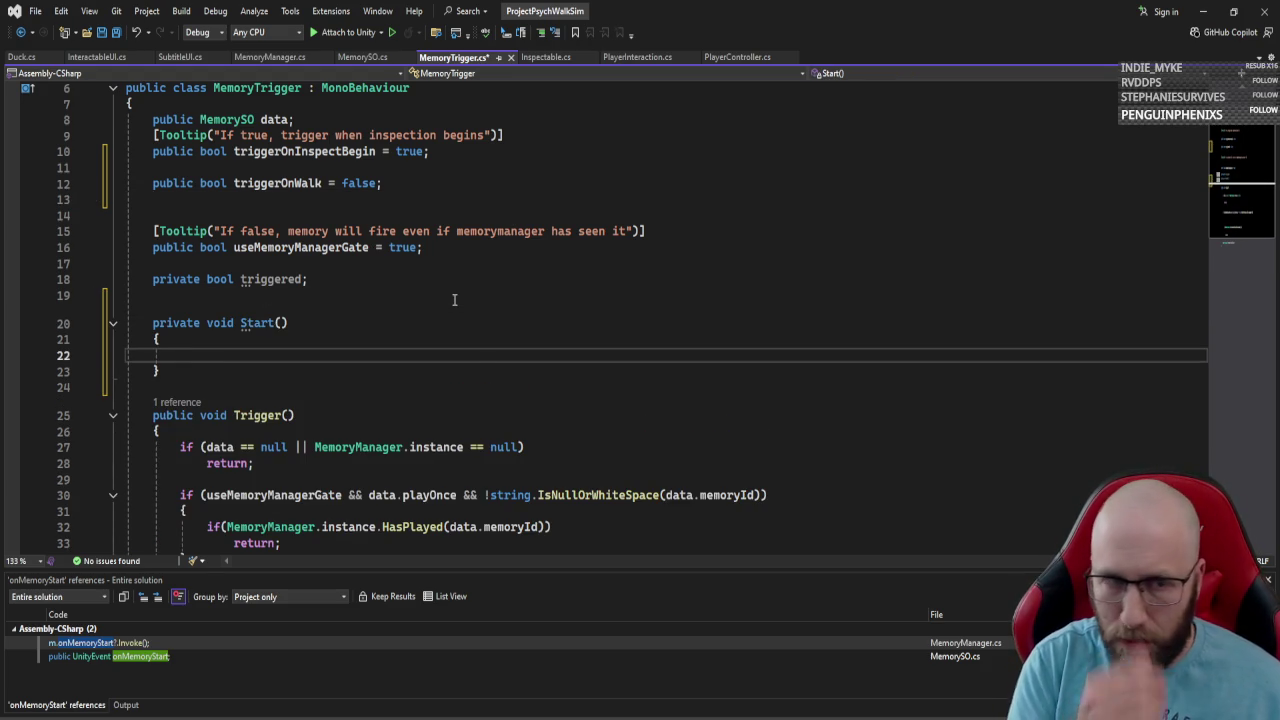
pyautogui.write('if(')
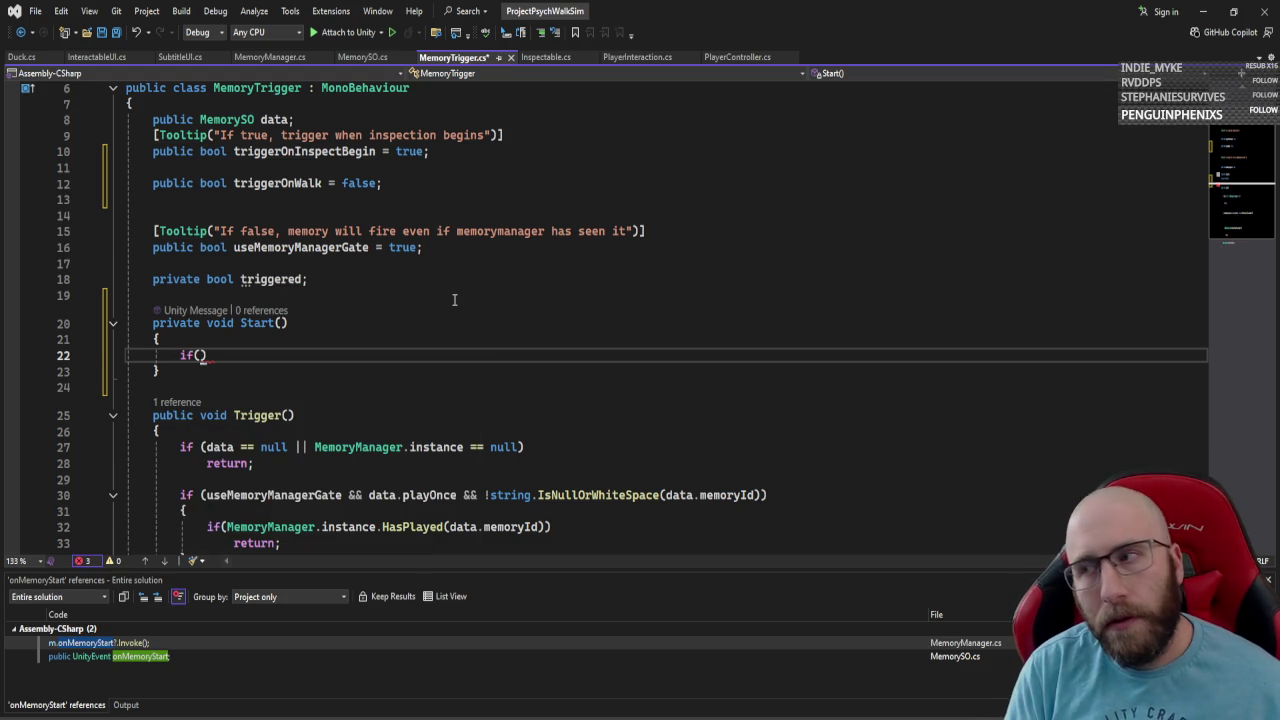
pyautogui.write('getc o')
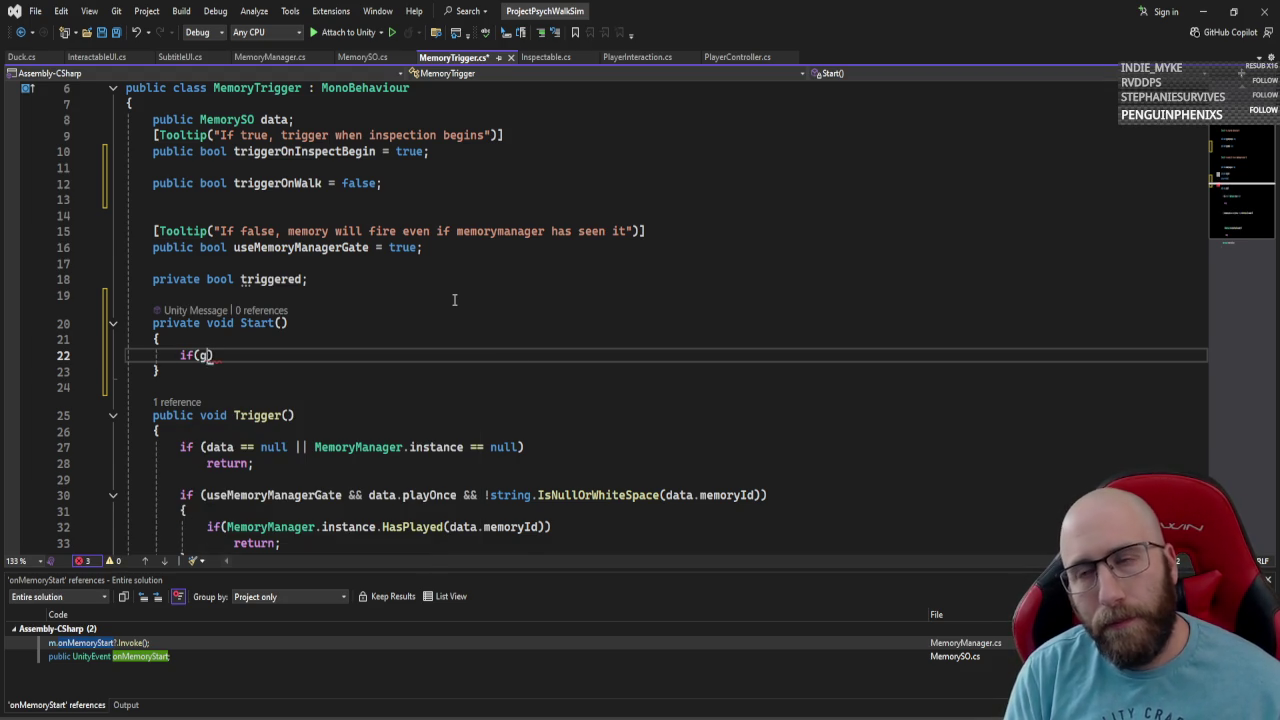
pyautogui.press('BackSpace')
pyautogui.press('BackSpace')
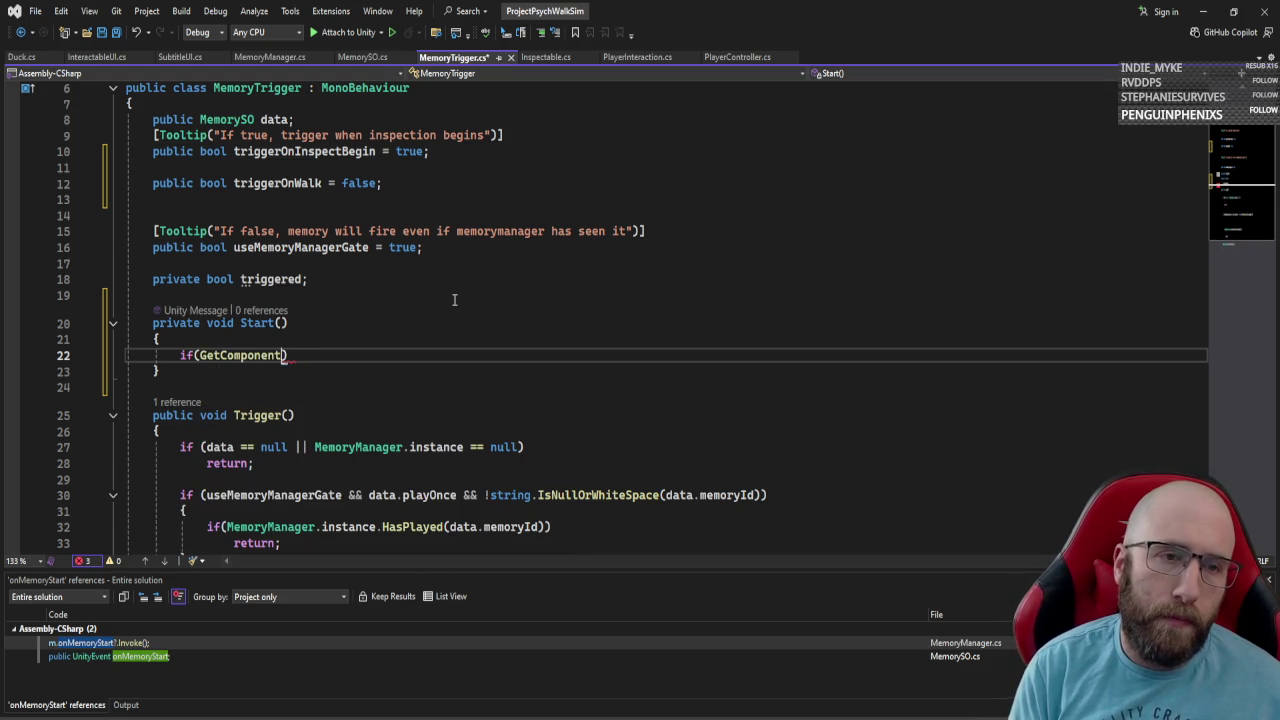
pyautogui.write('<Collider>')
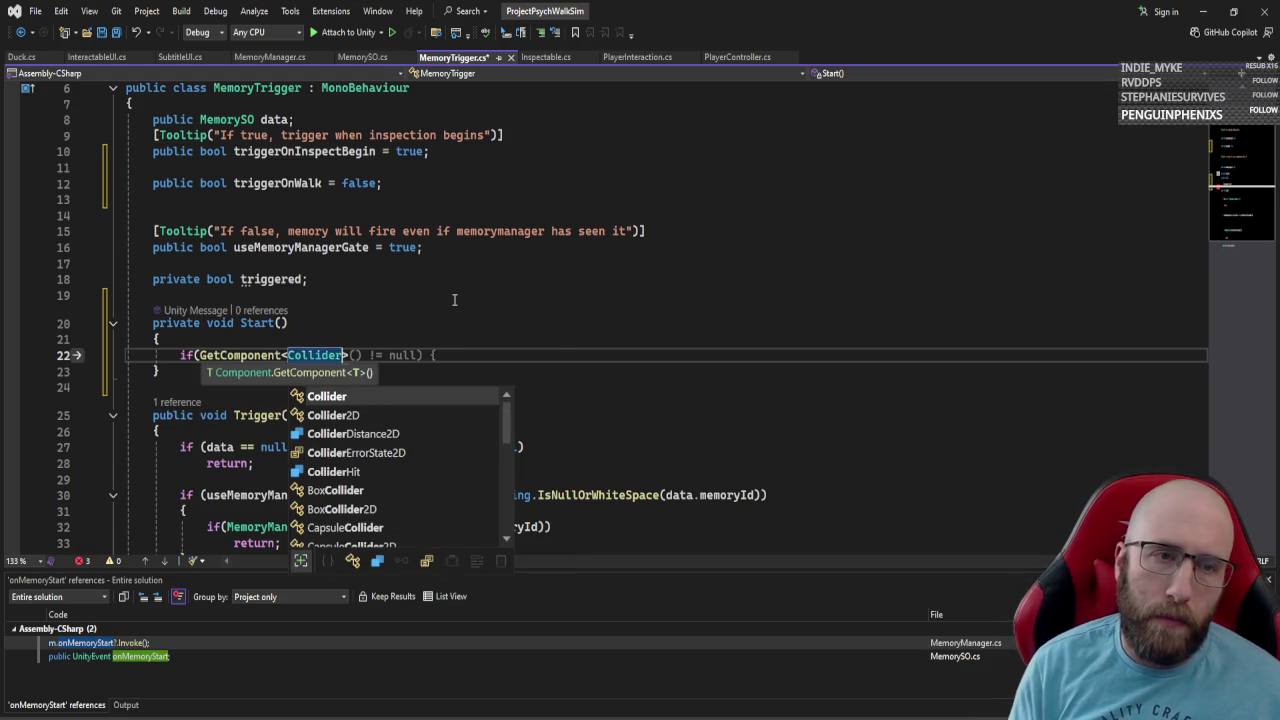
pyautogui.write('()')
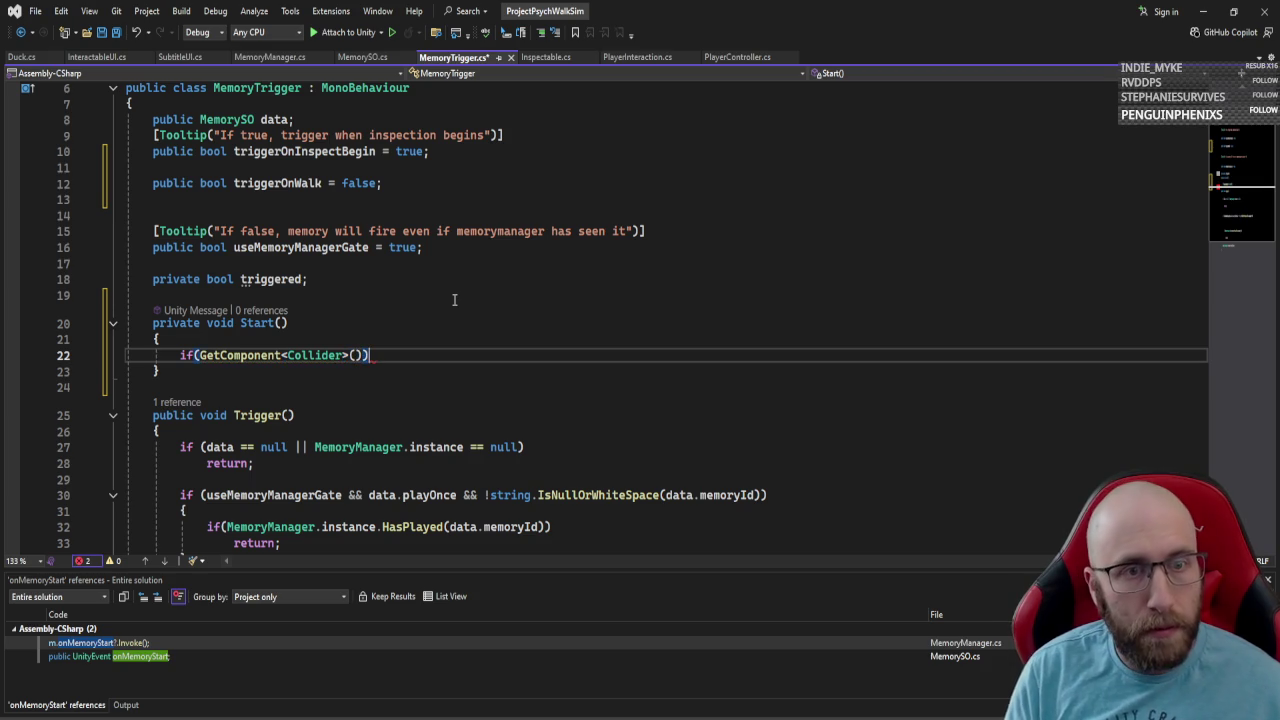
pyautogui.press('Return')
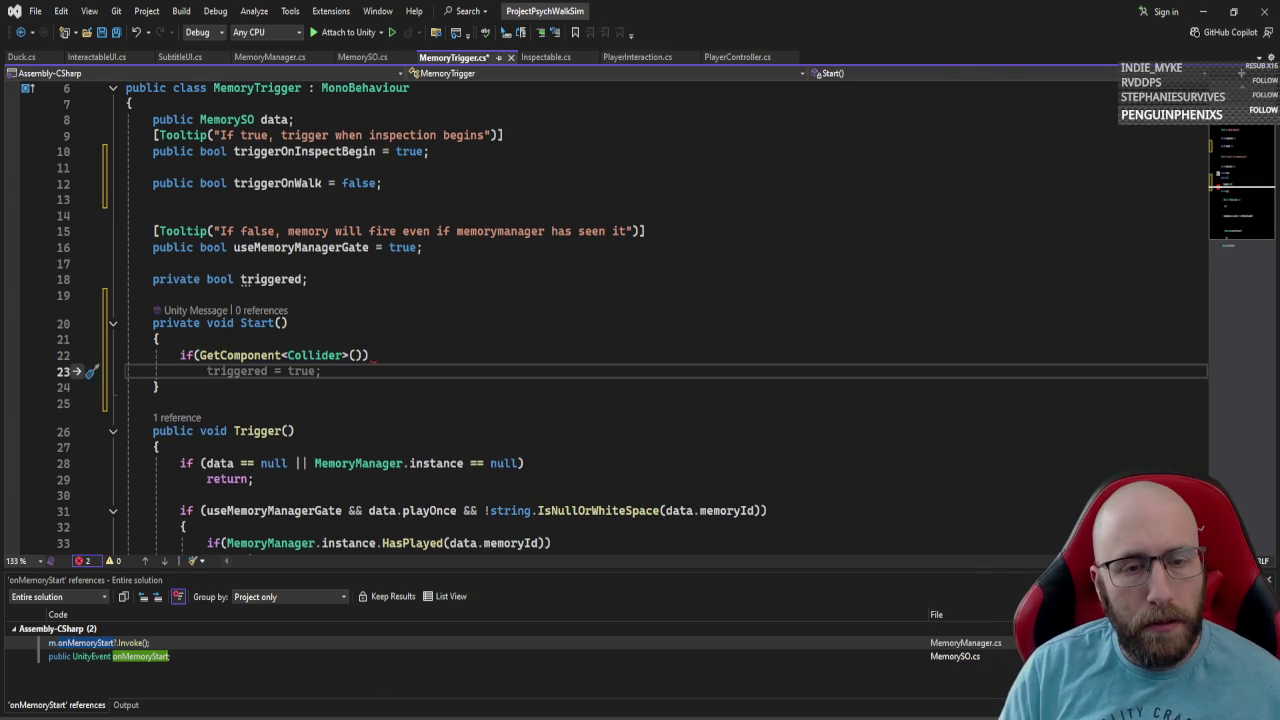
pyautogui.hotkey('alt', 'Tab')
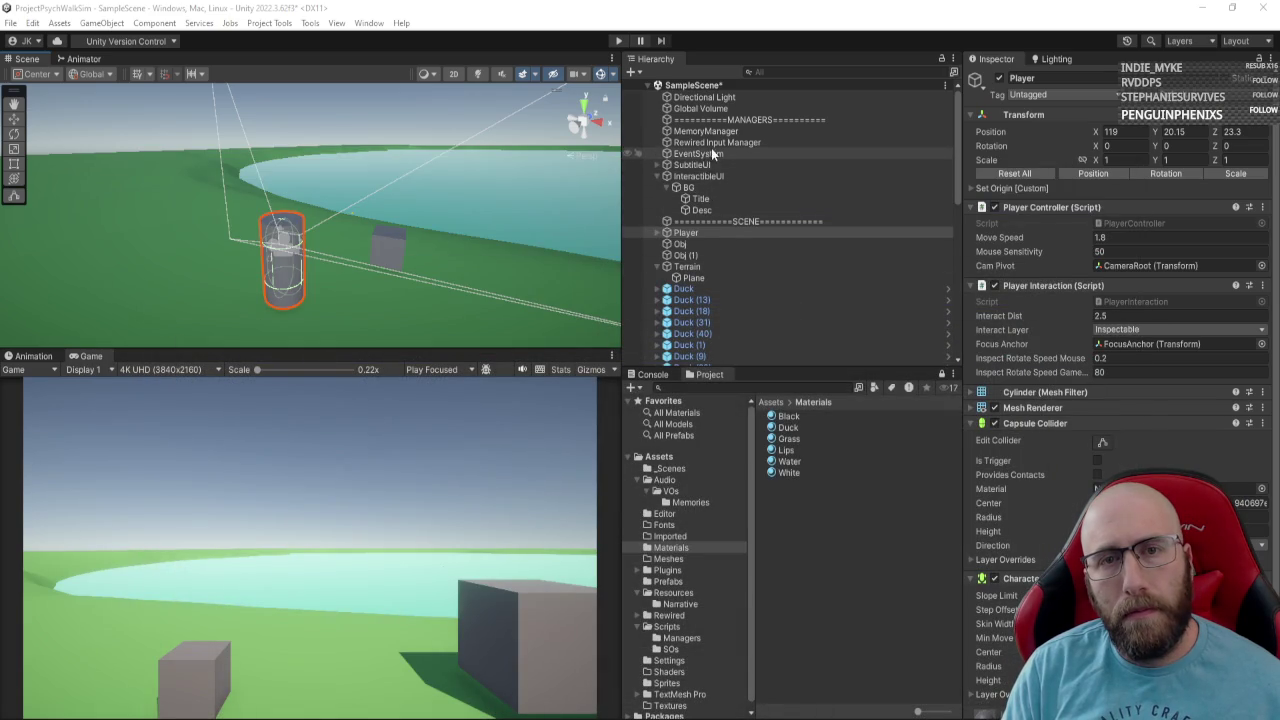
pyautogui.click(700, 244)
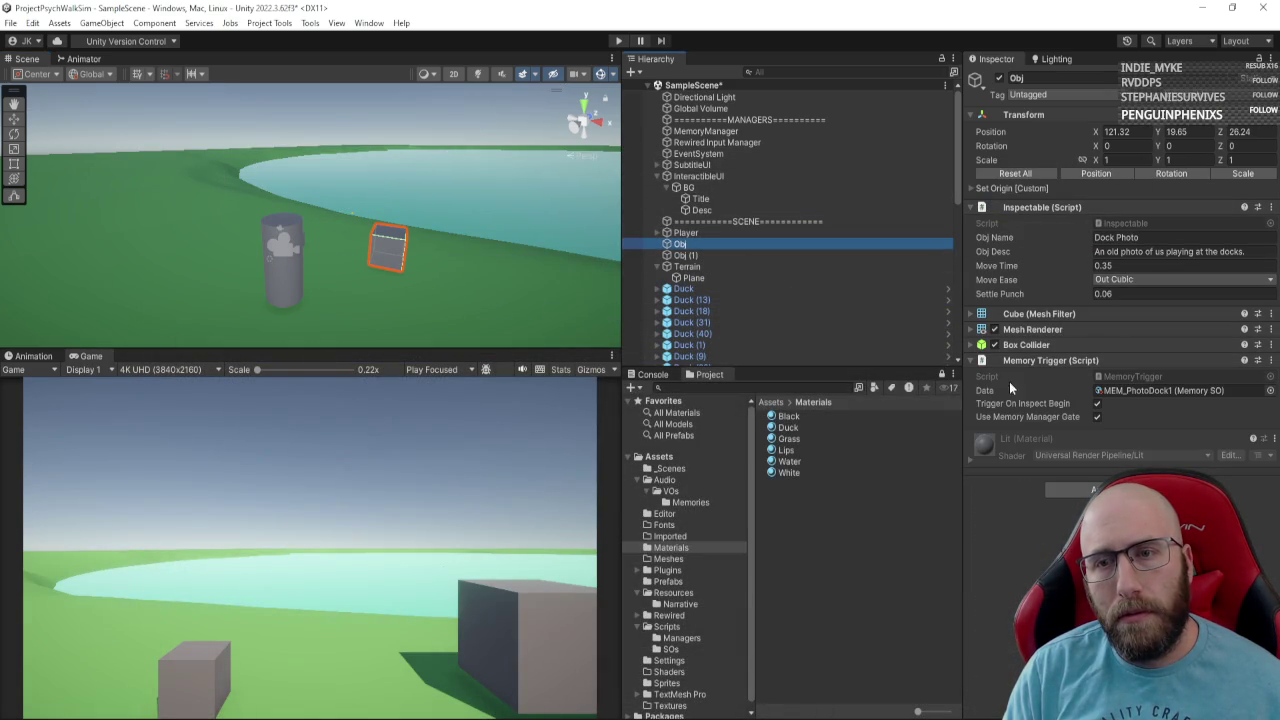
pyautogui.click(1040, 345)
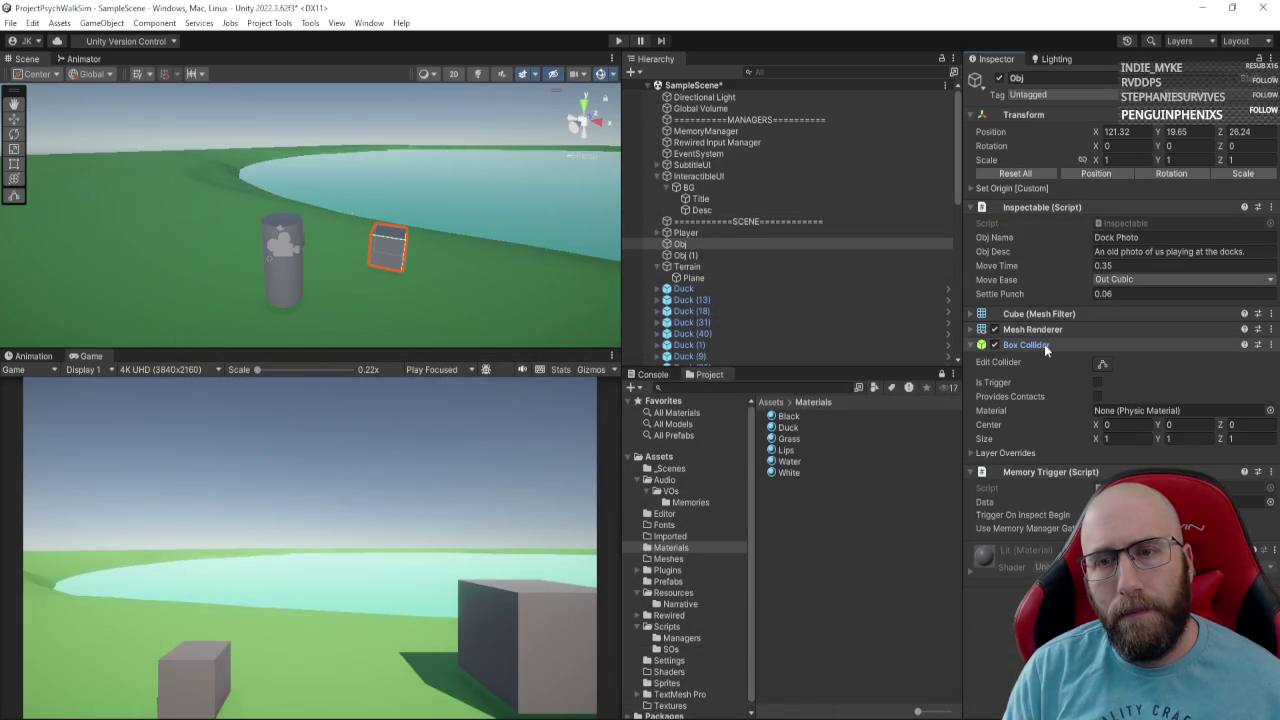
pyautogui.click(1044, 344)
pyautogui.hotkey('alt', 'Tab')
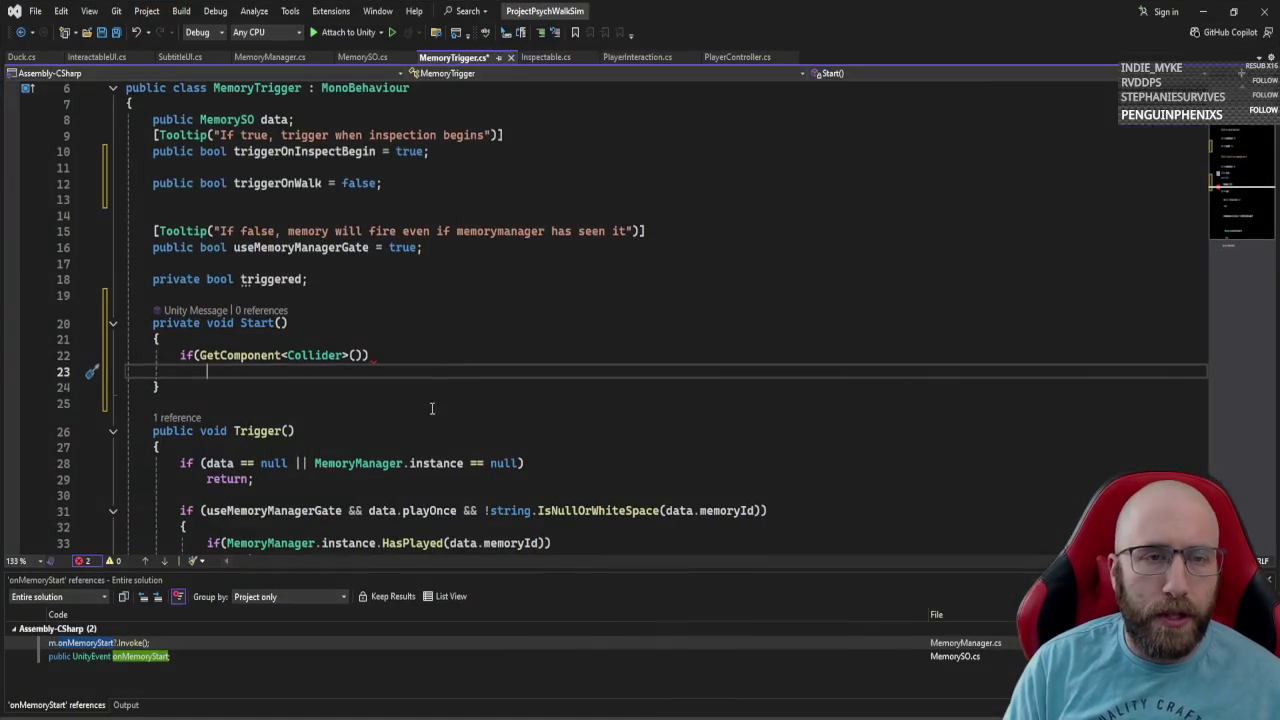
# Append .isTrigger to the Collider check, then delete that if line again.
pyautogui.click(384, 355)
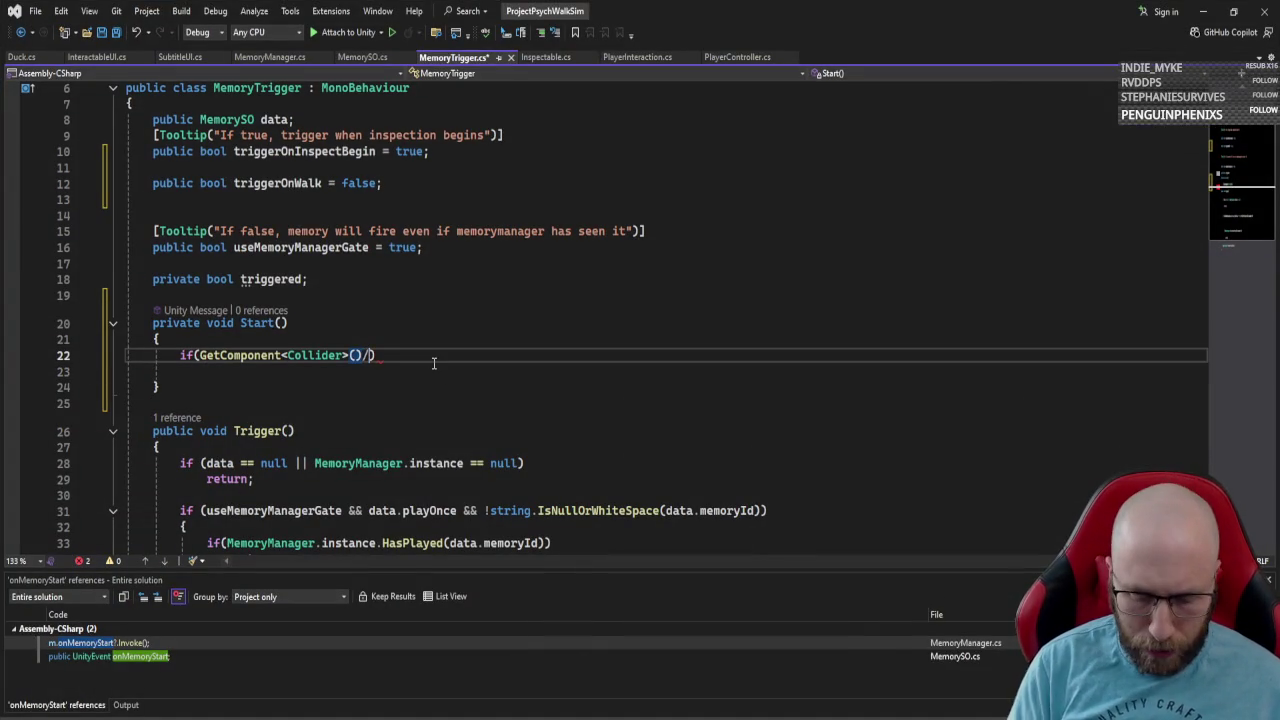
pyautogui.write('.isTrigger')
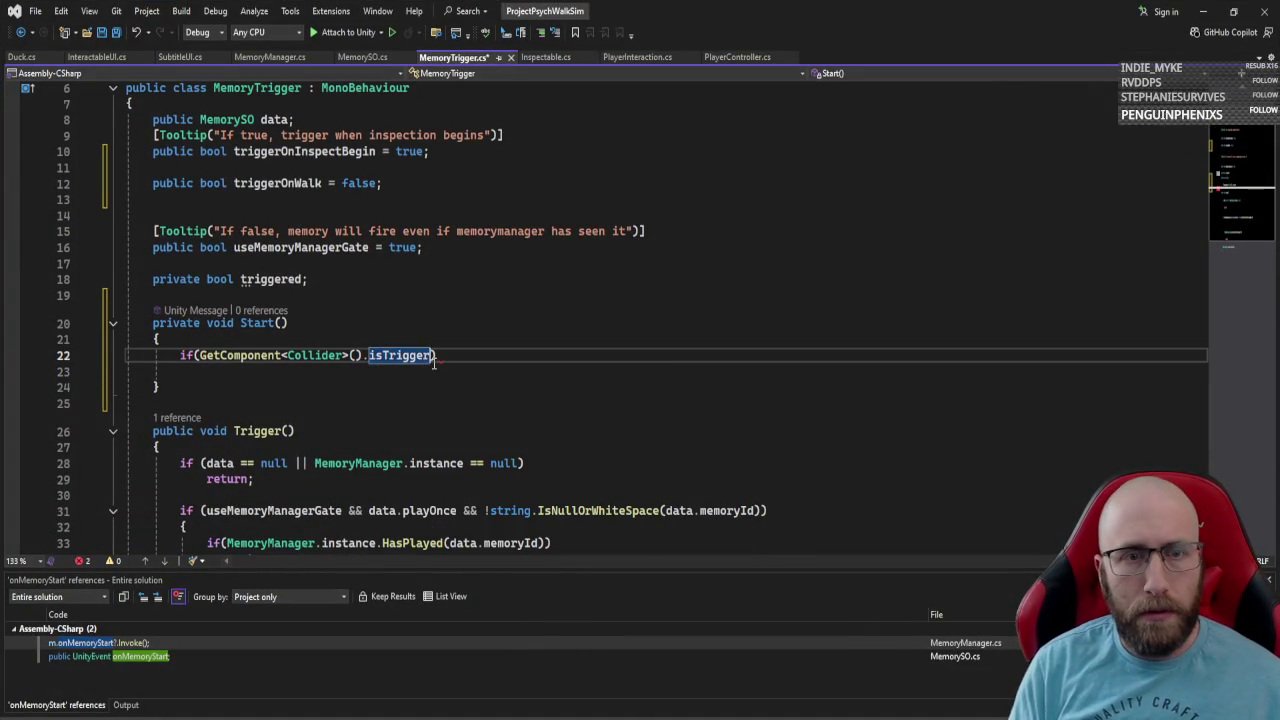
pyautogui.press('Return')
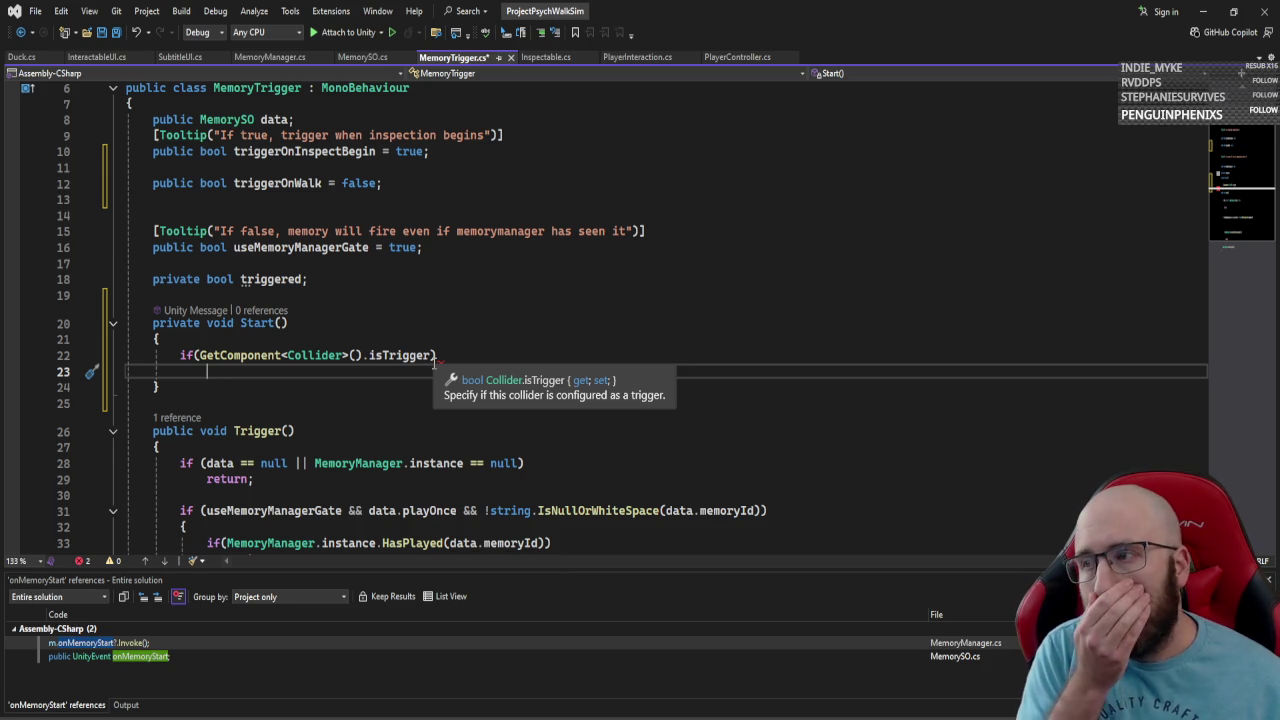
pyautogui.hotkey('shift', 'Up')
pyautogui.press('BackSpace')
pyautogui.click(474, 380)
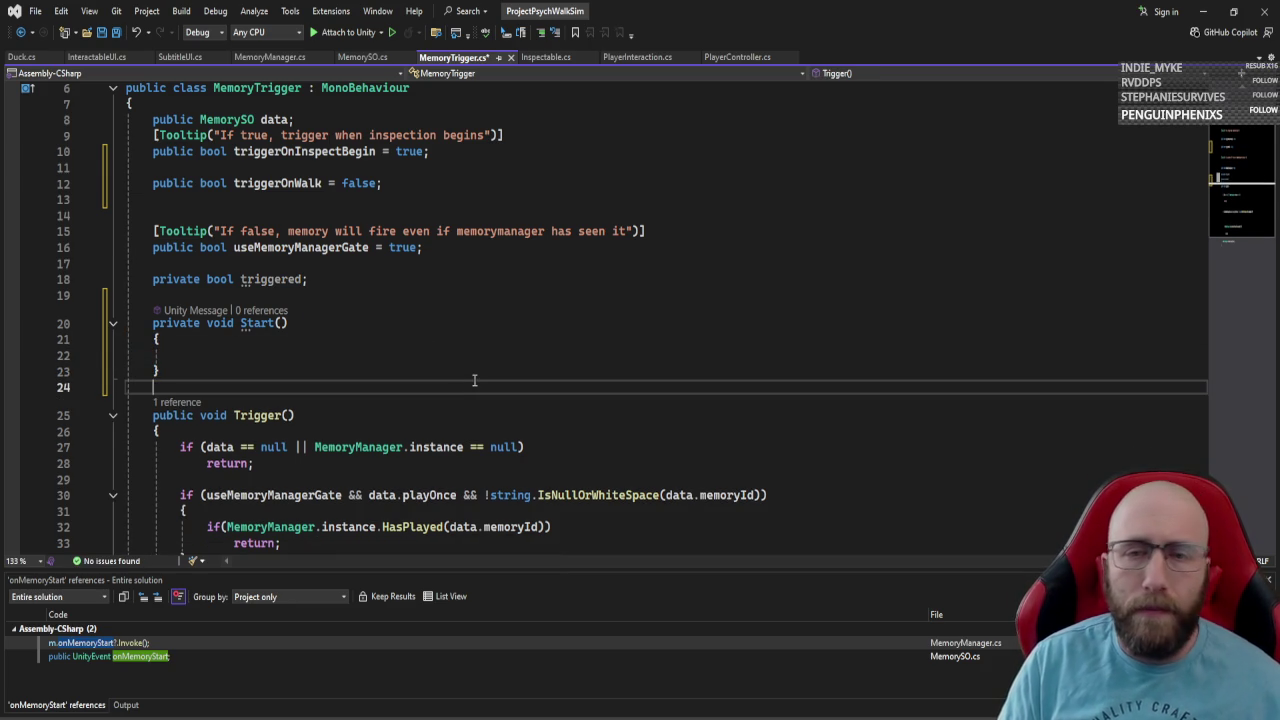
pyautogui.press('Up')
pyautogui.press('Up')
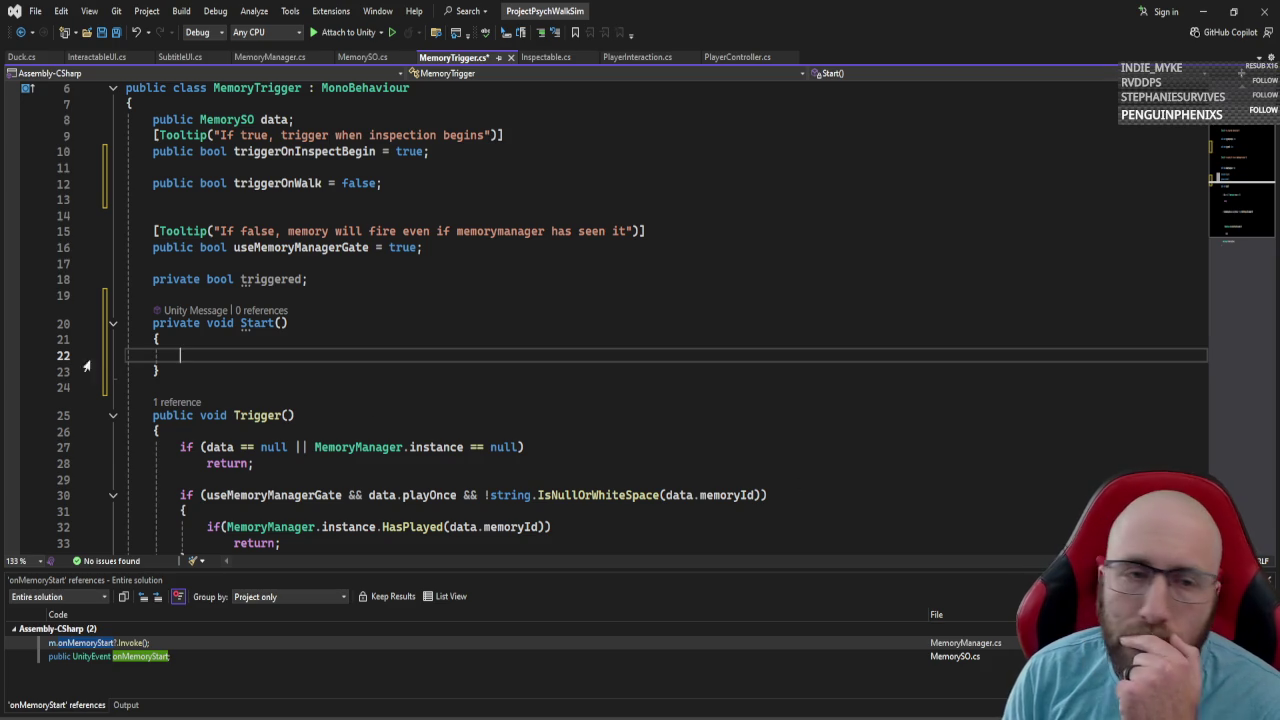
# Add an OnTriggerEnter method stub and delete the empty Start method.
pyautogui.click(175, 296)
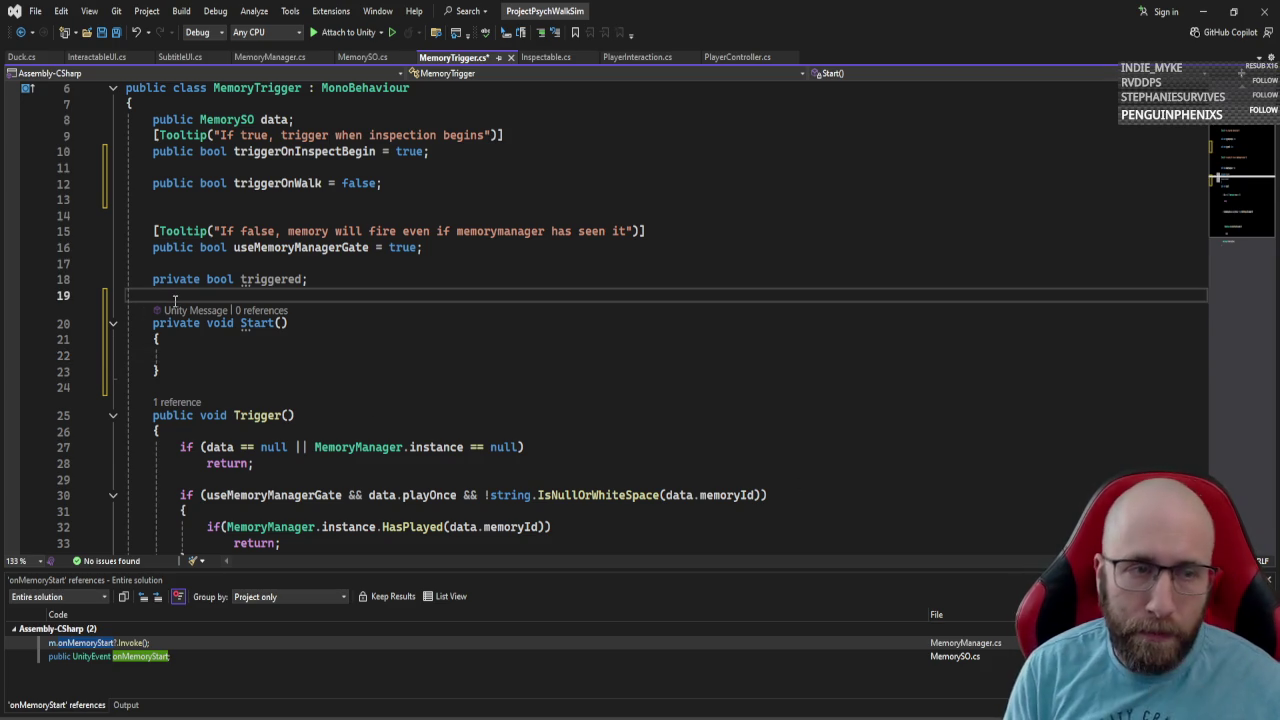
pyautogui.press('Return')
pyautogui.write('ontrigg')
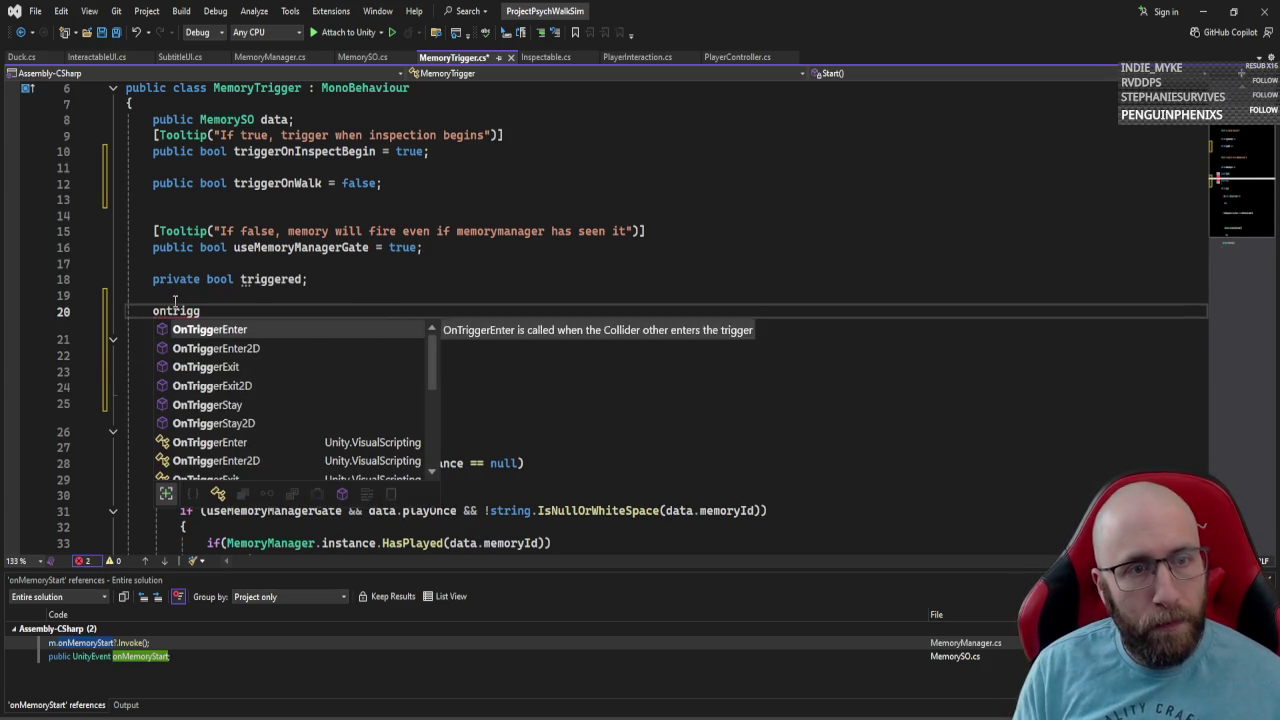
pyautogui.press('Tab')
pyautogui.moveTo(105, 415)
pyautogui.mouseDown()
pyautogui.moveTo(110, 445)
pyautogui.moveTo(130, 398)
pyautogui.mouseUp()
pyautogui.press('Delete')
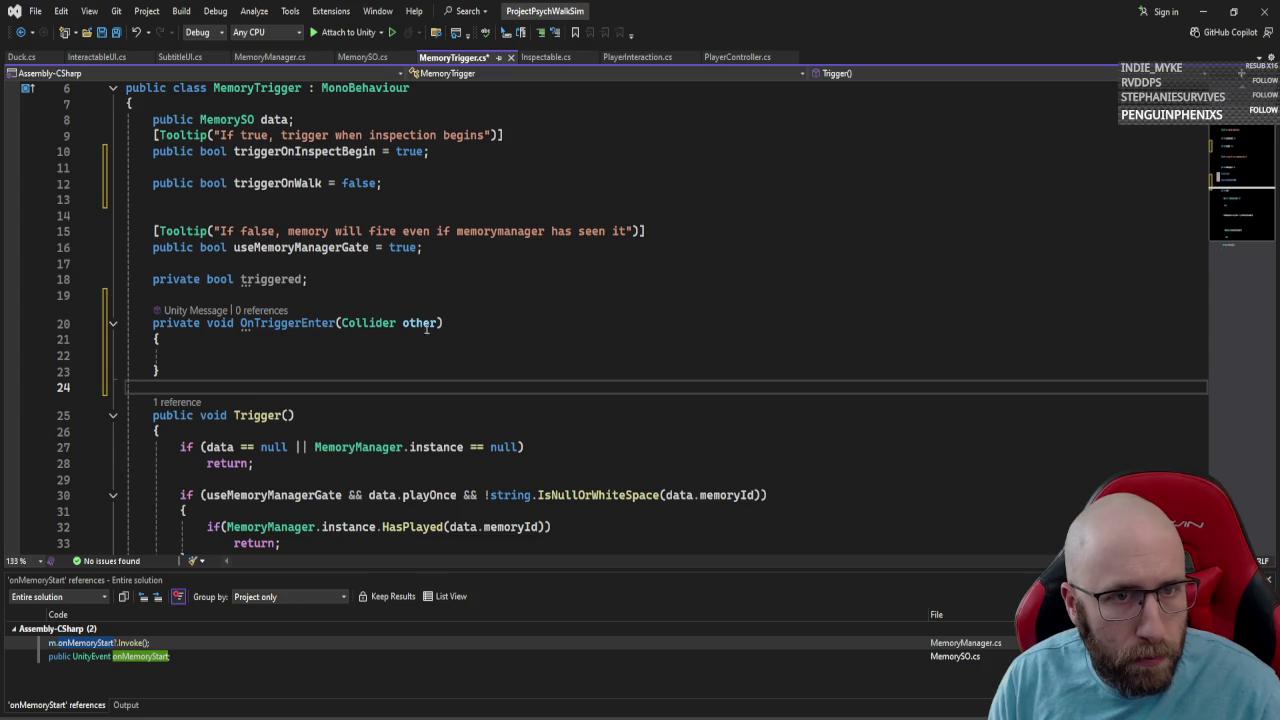
# Make OnTriggerEnter start with 'if (!triggerOnWalk) return;' followed by a new line.
pyautogui.click(330, 355)
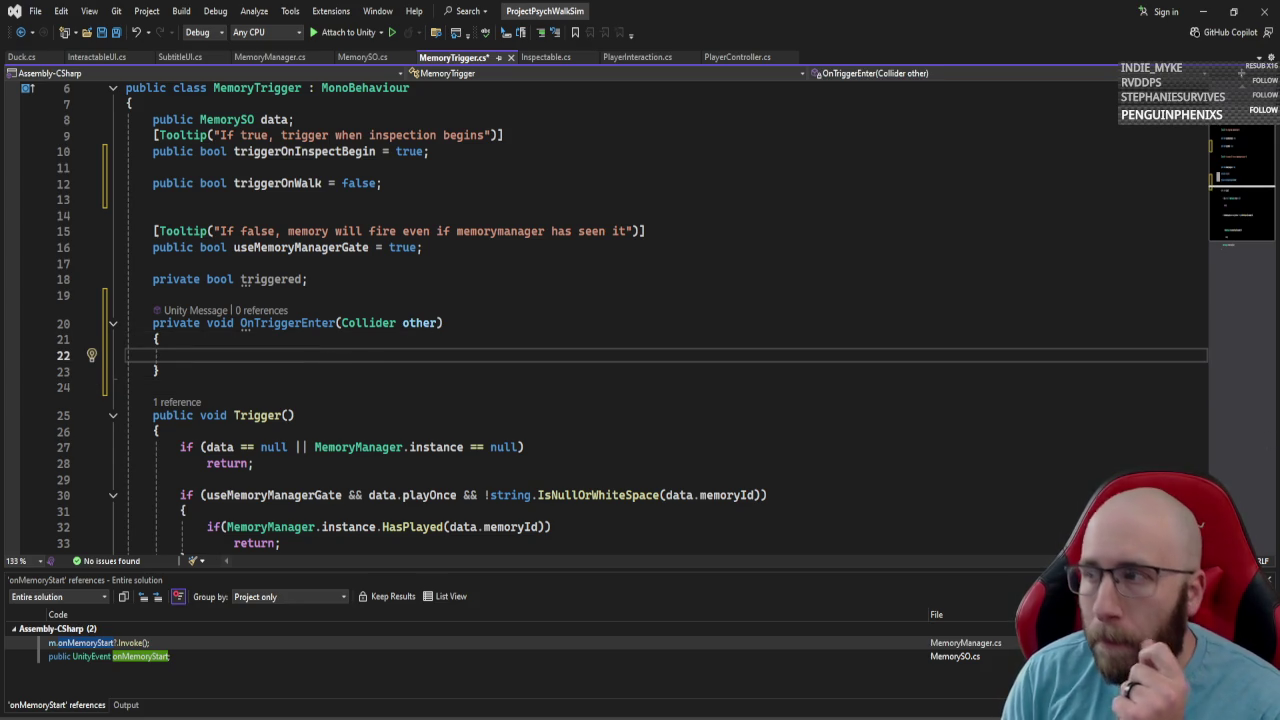
pyautogui.write('if(')
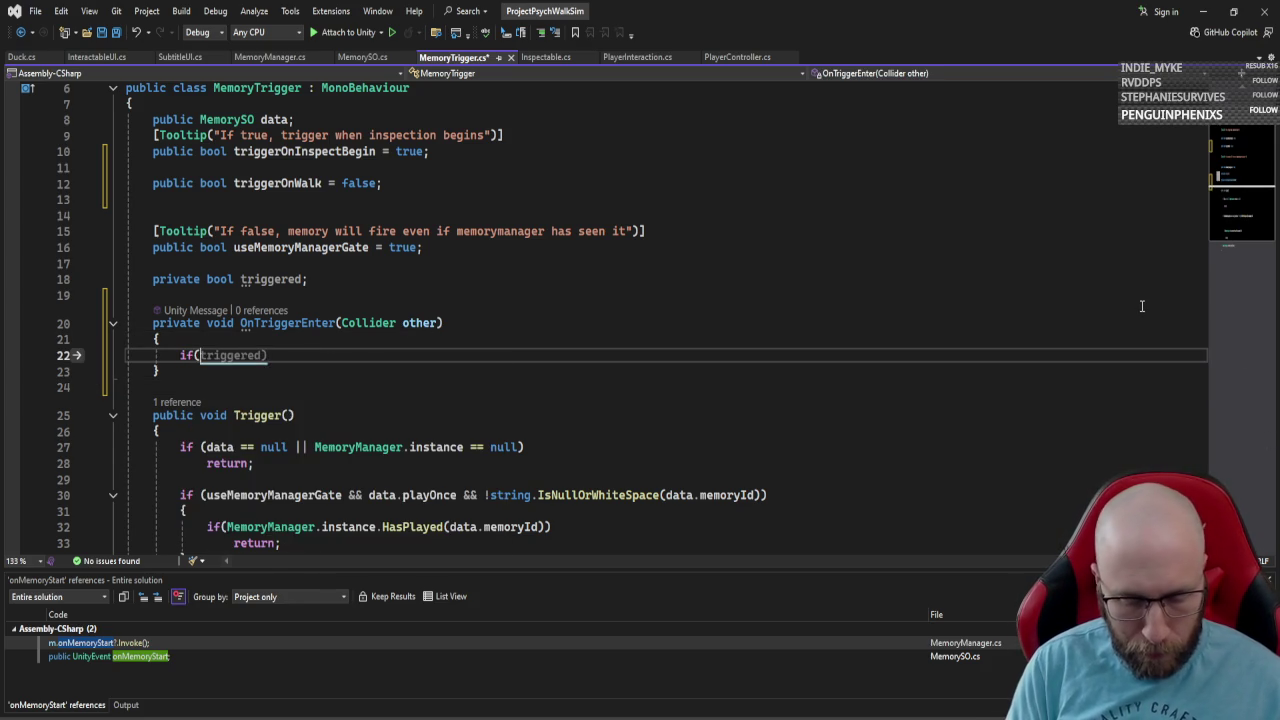
pyautogui.write('!triggero')
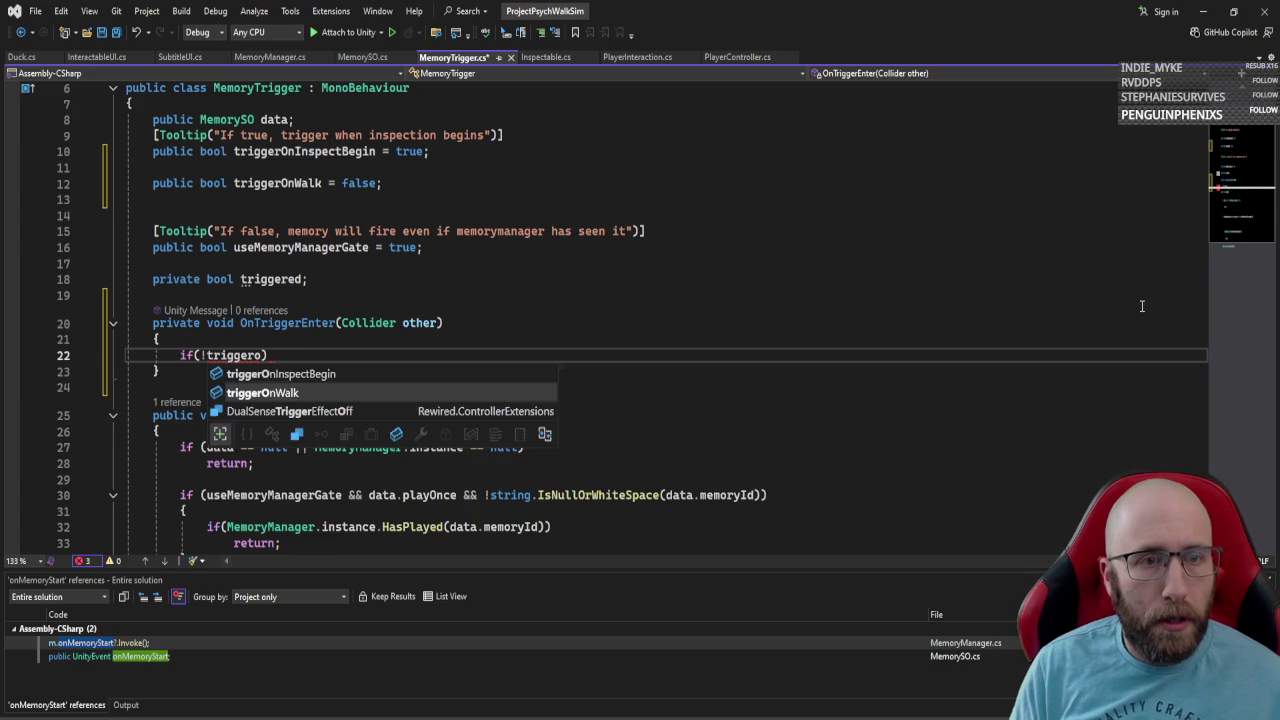
pyautogui.write(')')
pyautogui.press('Return')
pyautogui.write('return;')
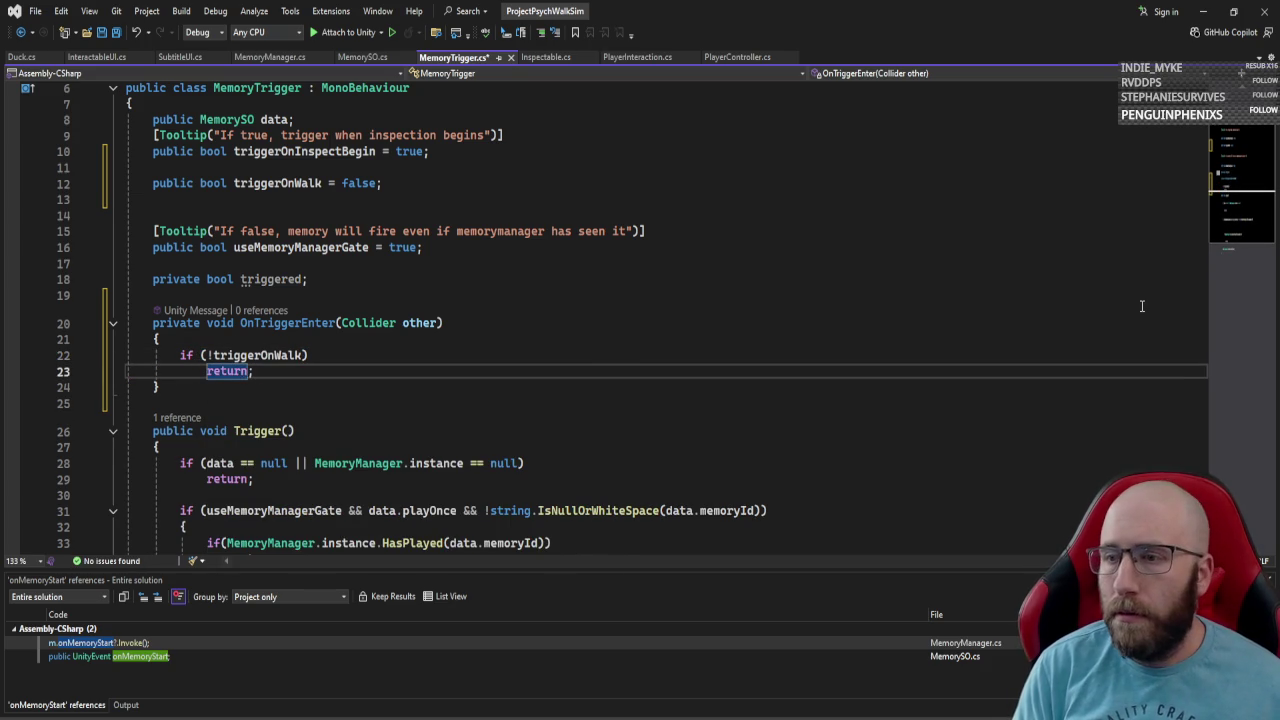
pyautogui.press('Return')
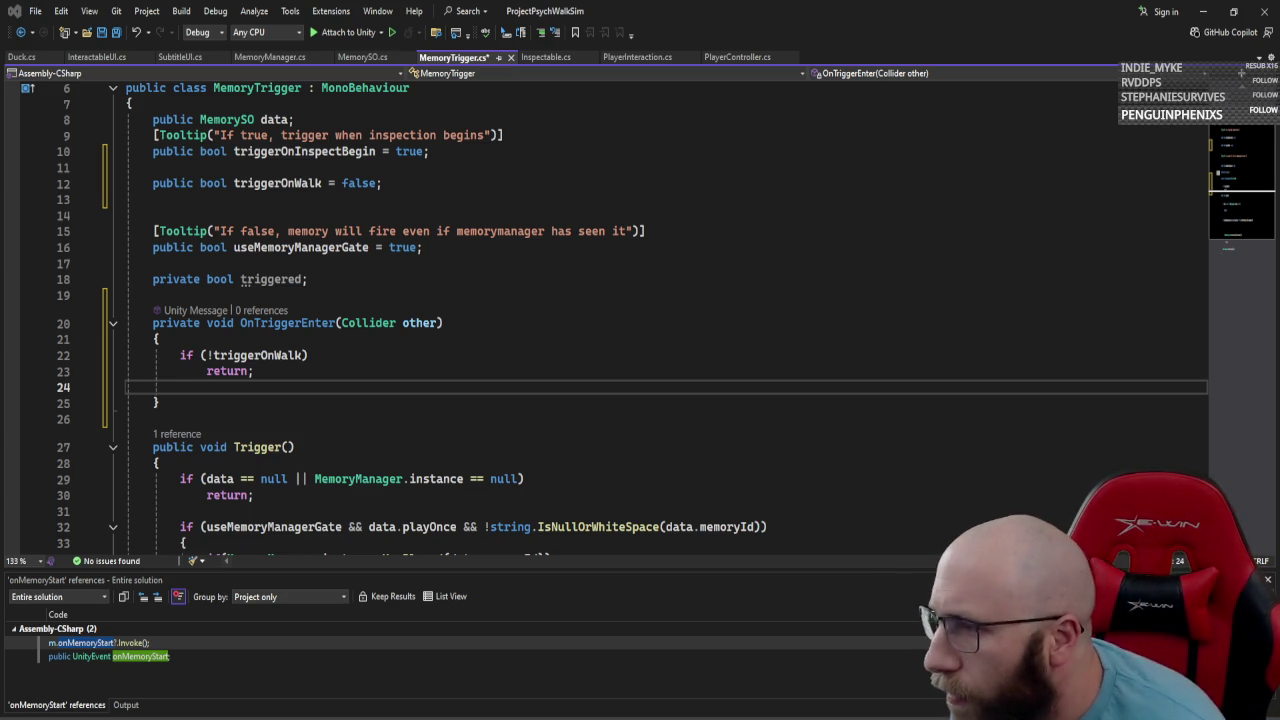
pyautogui.hotkey('alt', 'Tab')
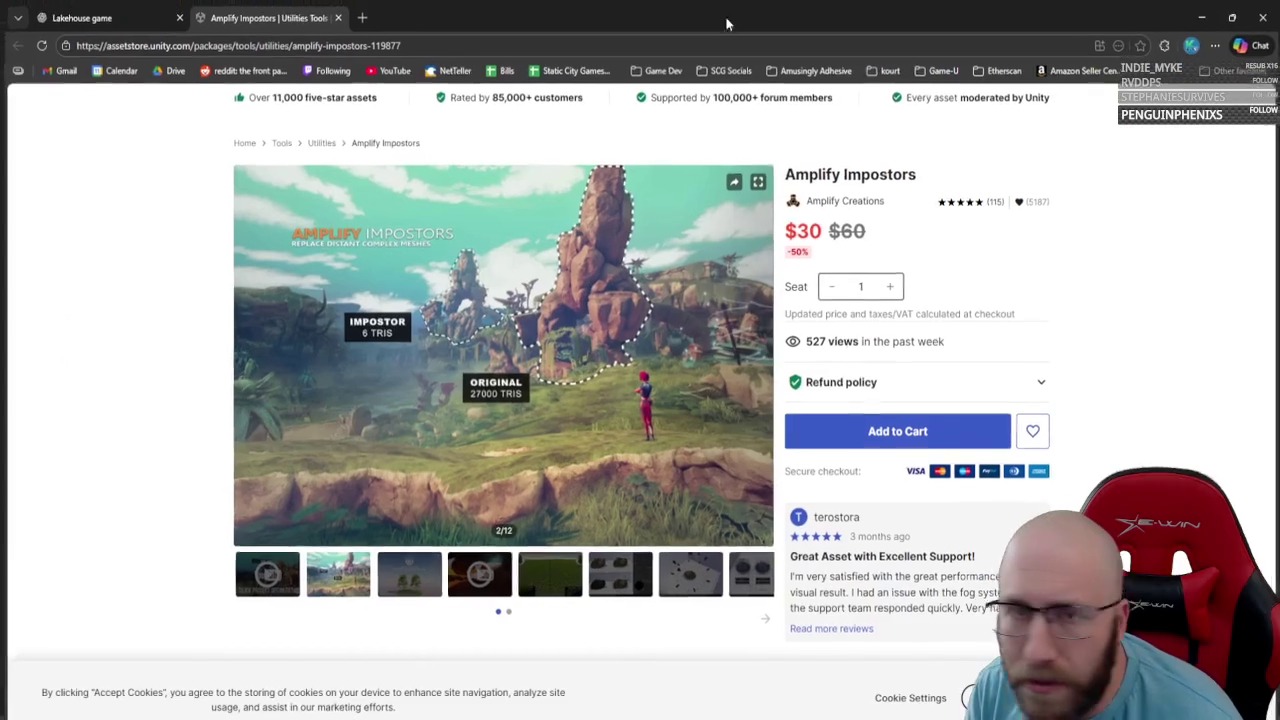
# Page forward through the Amplify Impostors gallery images up to the hardware instancing slide.
pyautogui.scroll(-5, 439, 466)
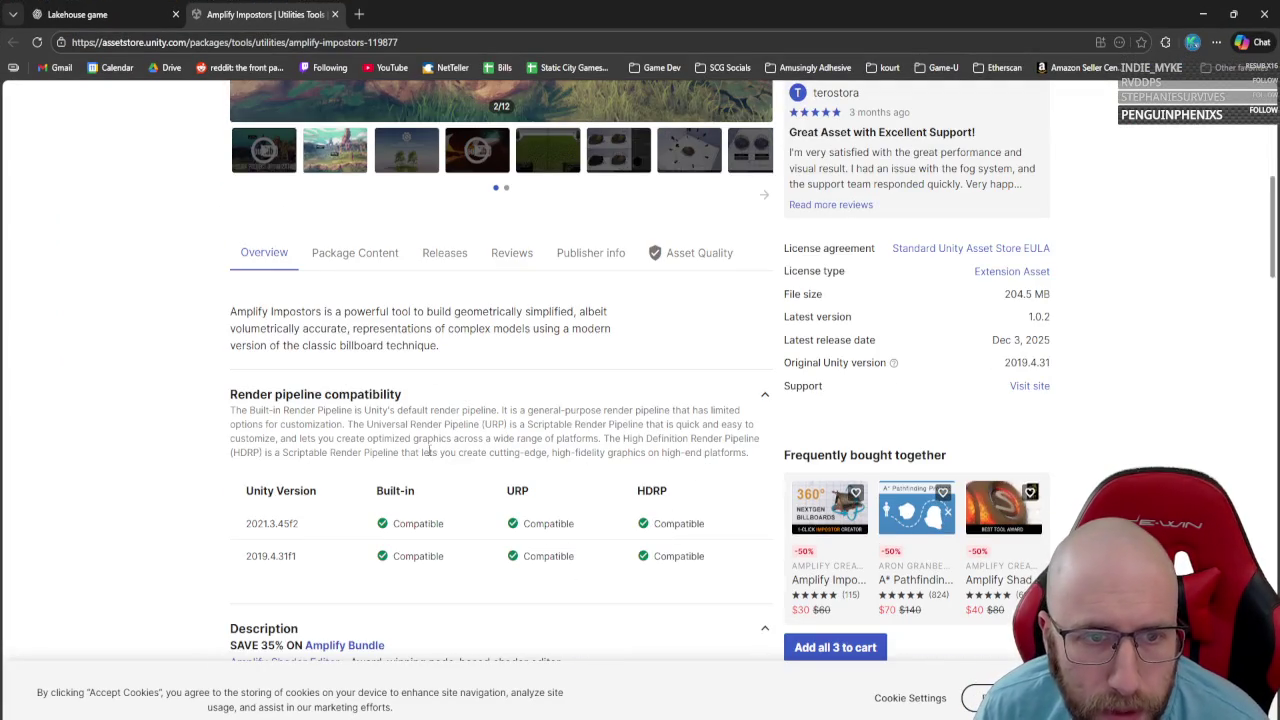
pyautogui.scroll(2, 428, 455)
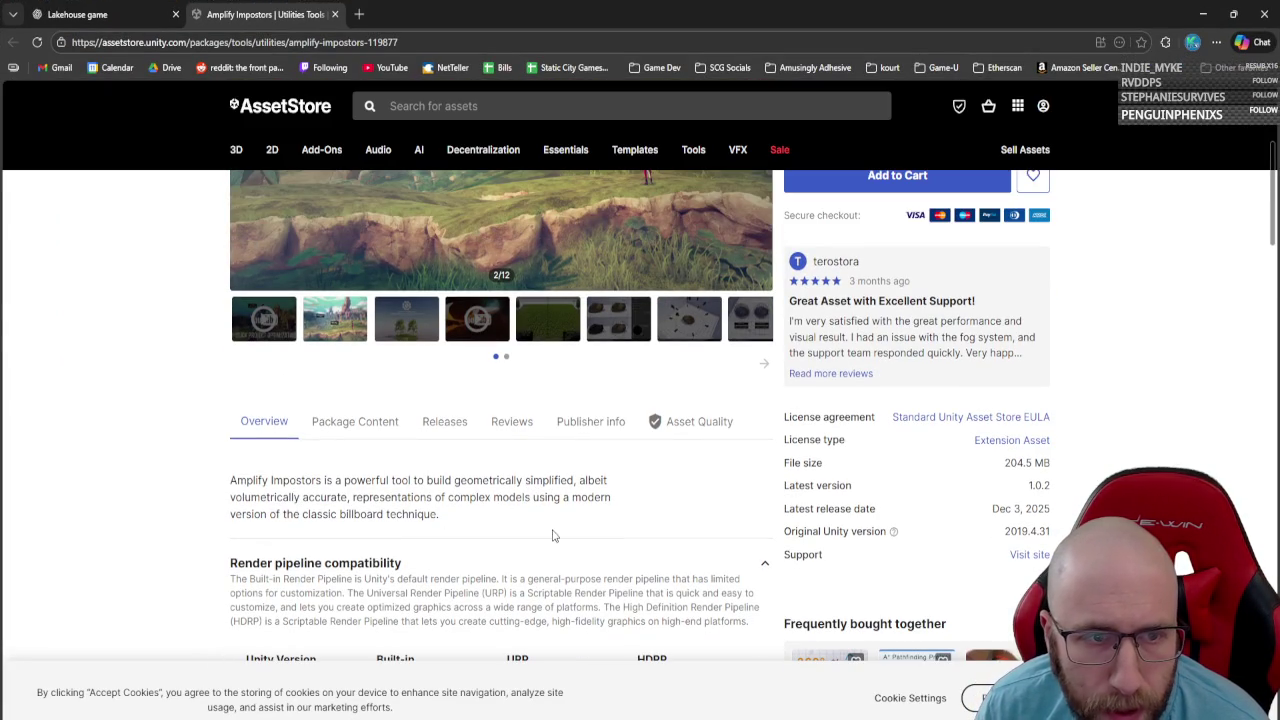
pyautogui.scroll(4, 553, 536)
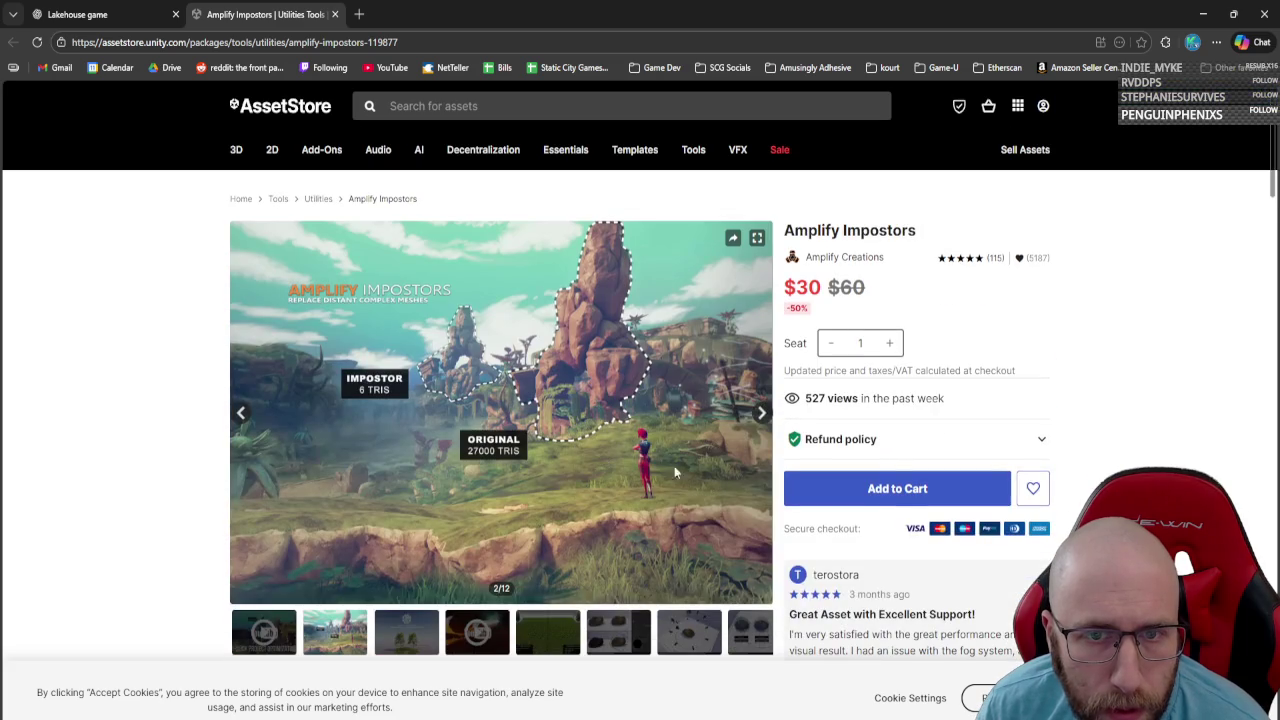
pyautogui.click(760, 414)
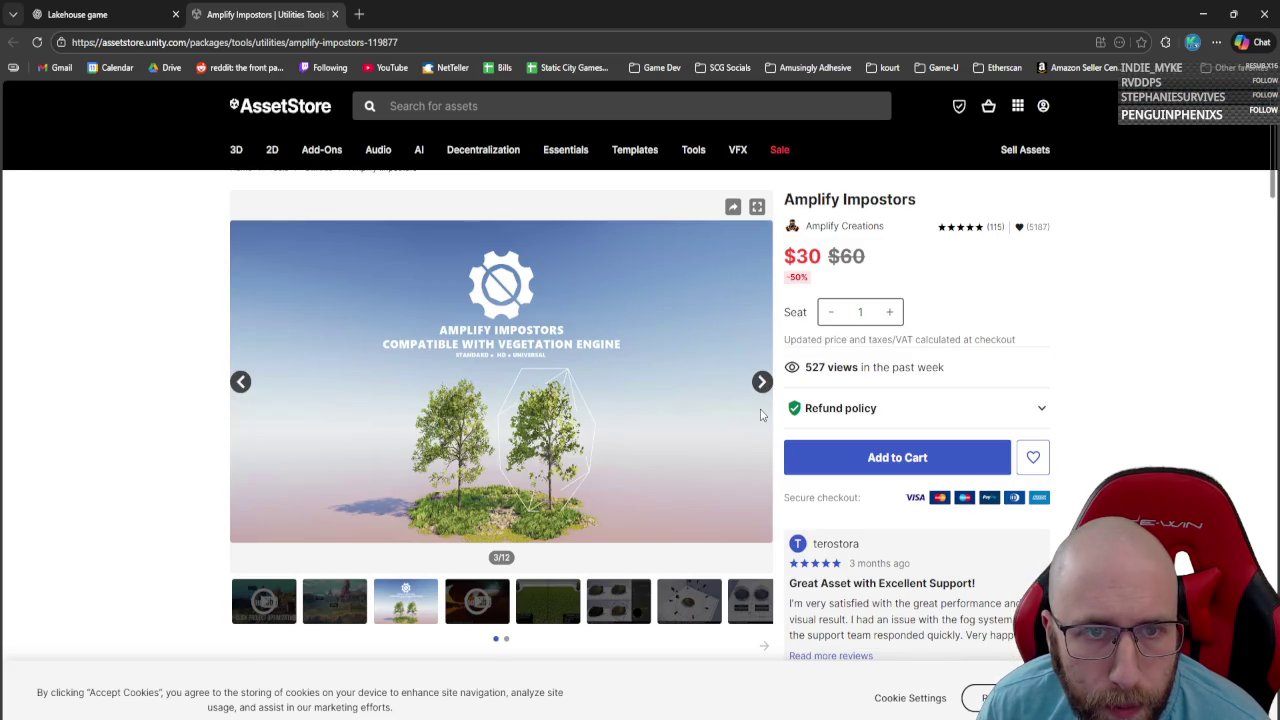
pyautogui.click(763, 384)
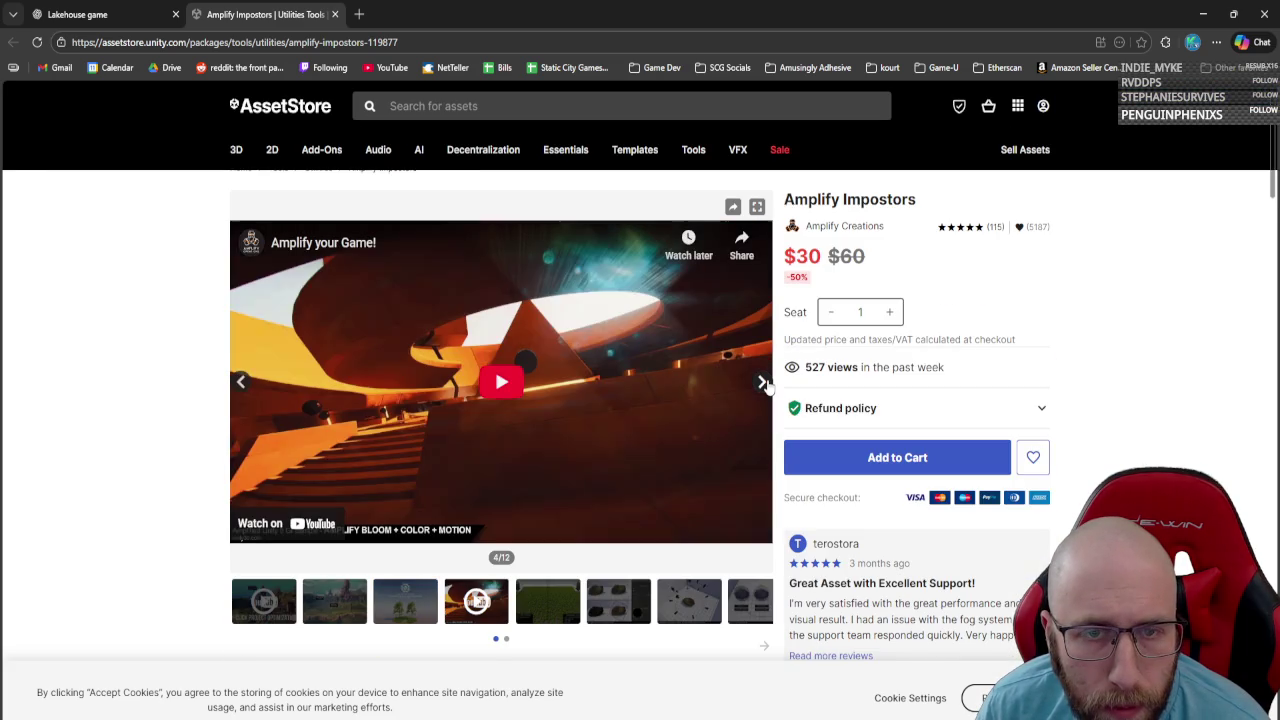
pyautogui.click(762, 383)
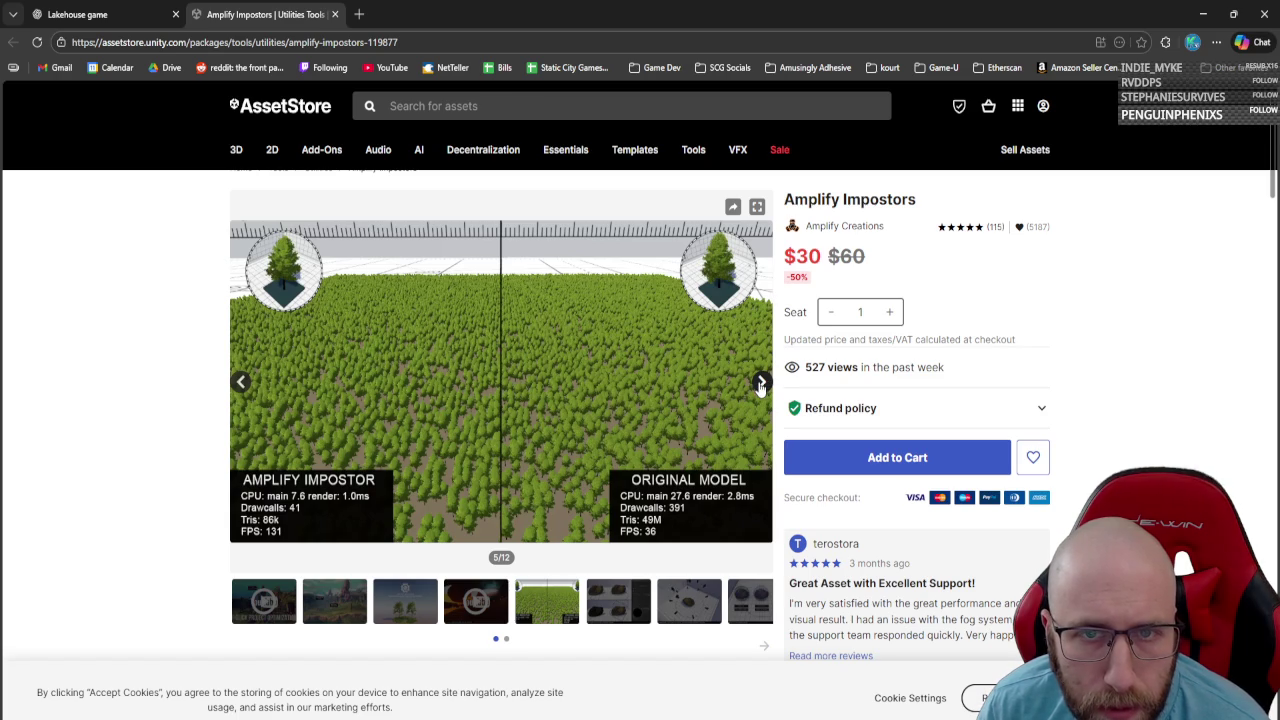
pyautogui.click(759, 385)
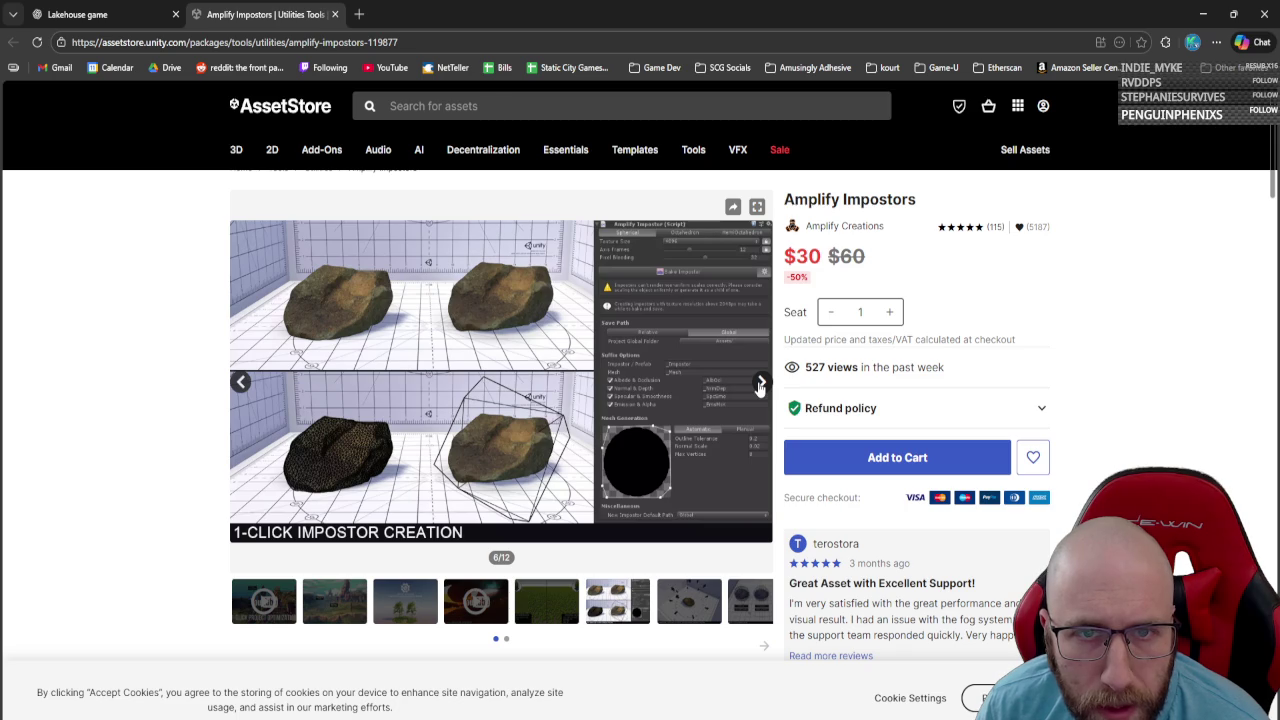
pyautogui.click(759, 385)
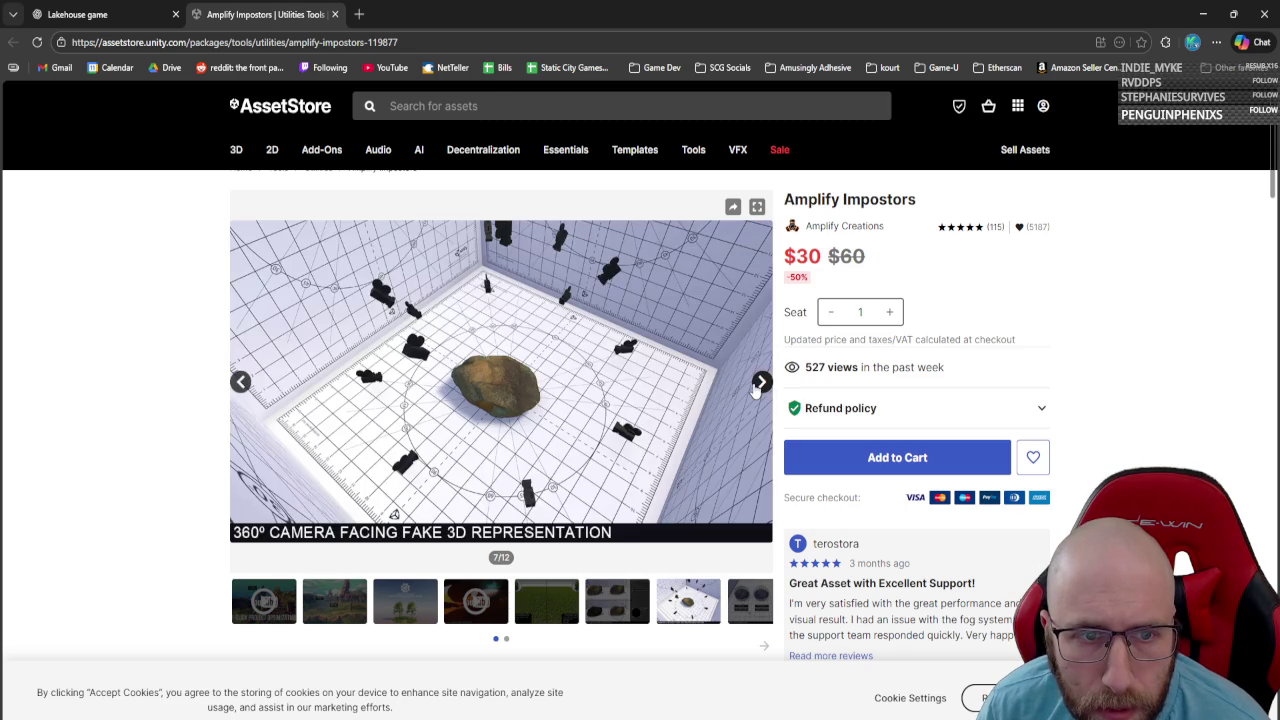
pyautogui.click(759, 385)
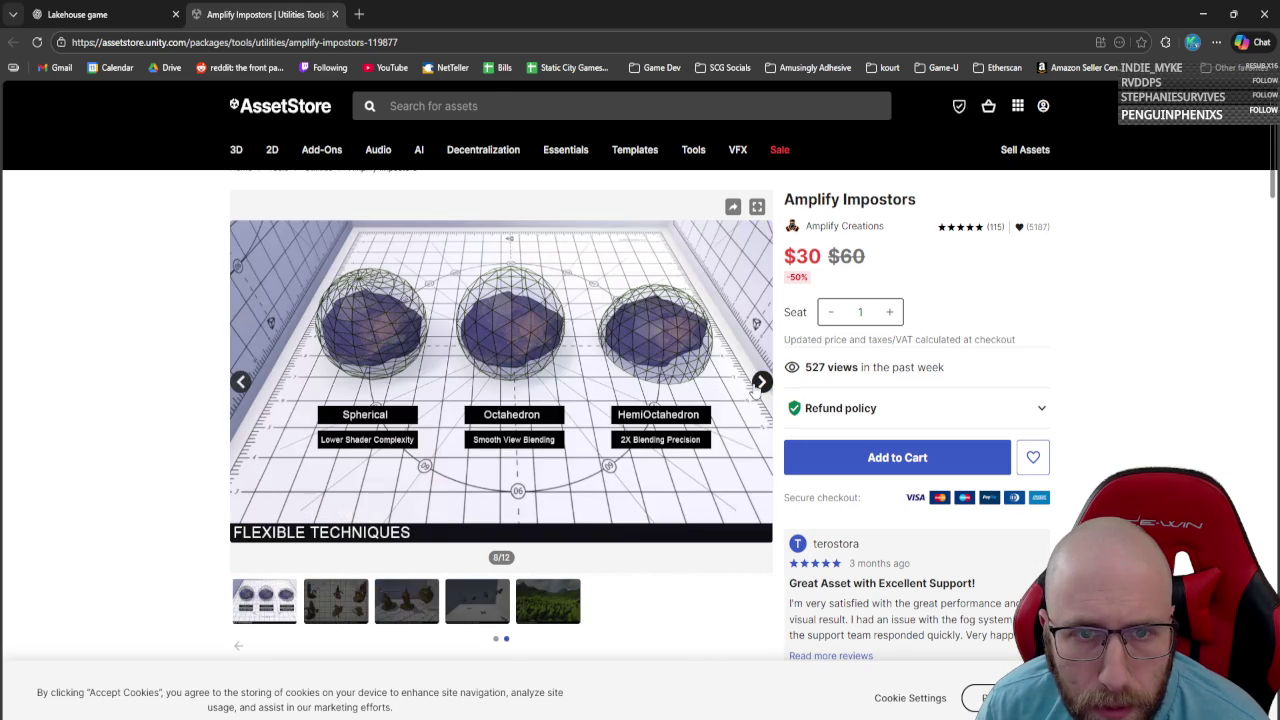
pyautogui.click(759, 385)
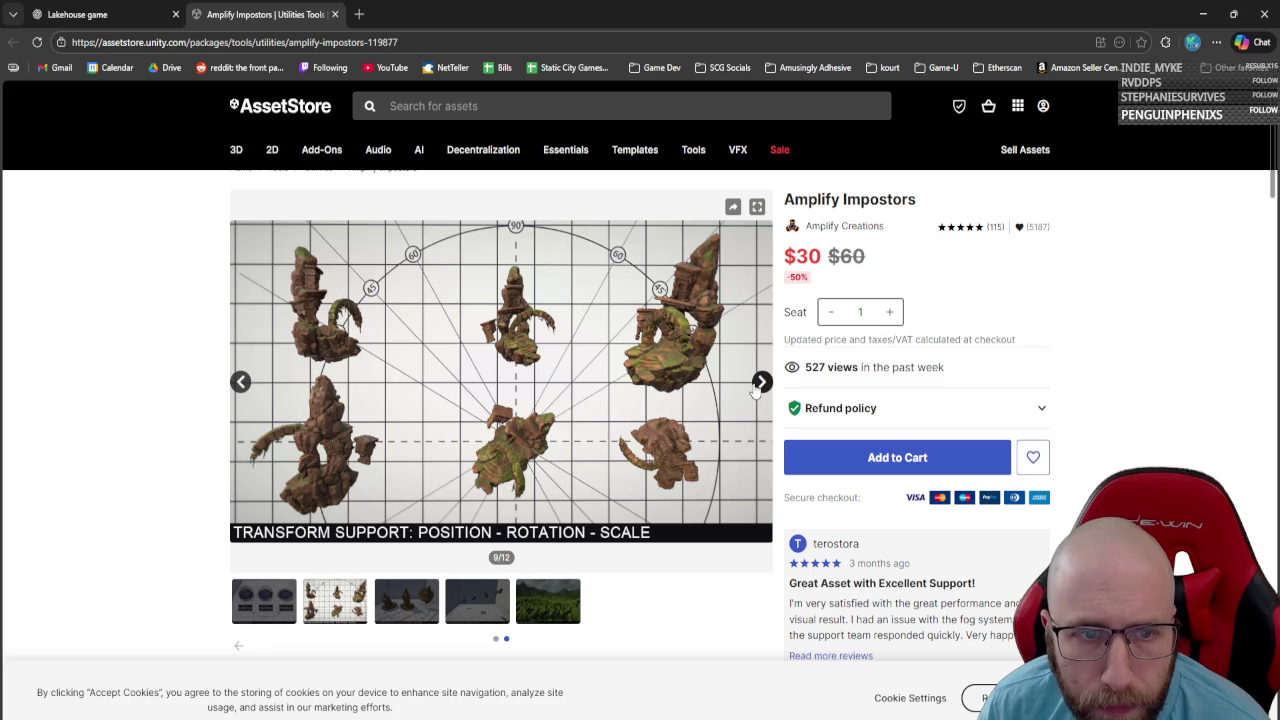
pyautogui.click(758, 390)
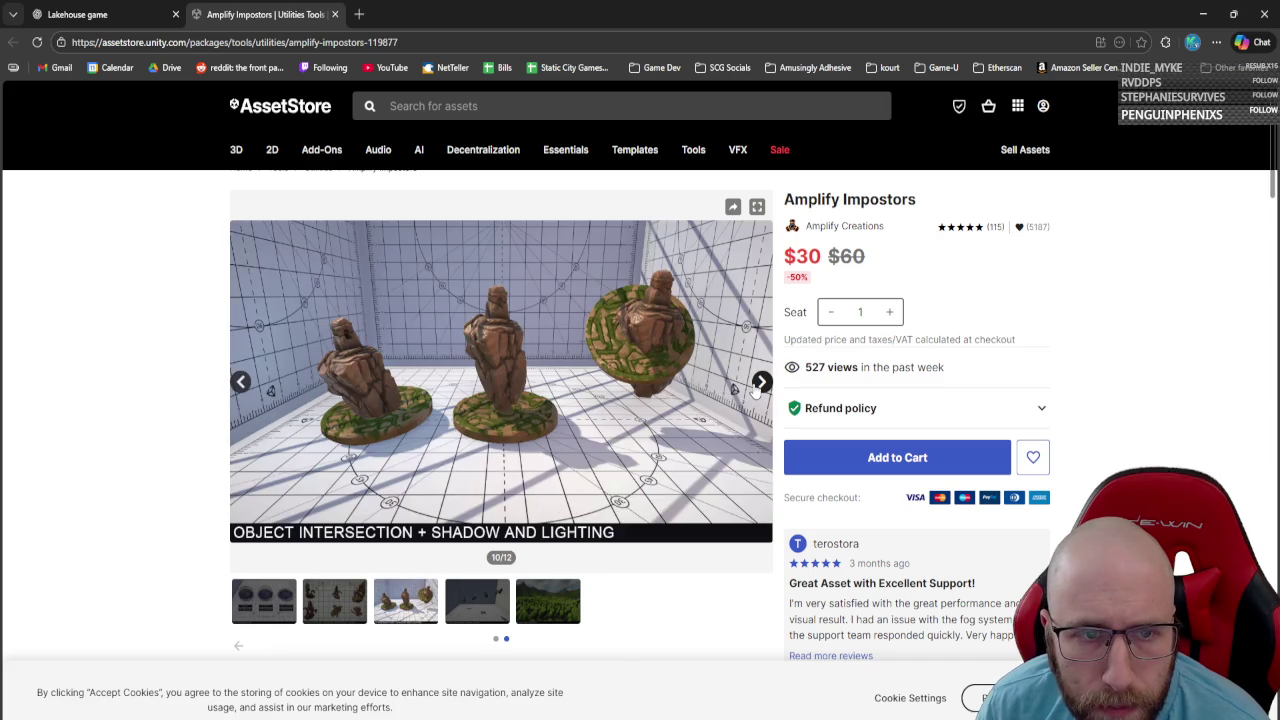
pyautogui.click(758, 391)
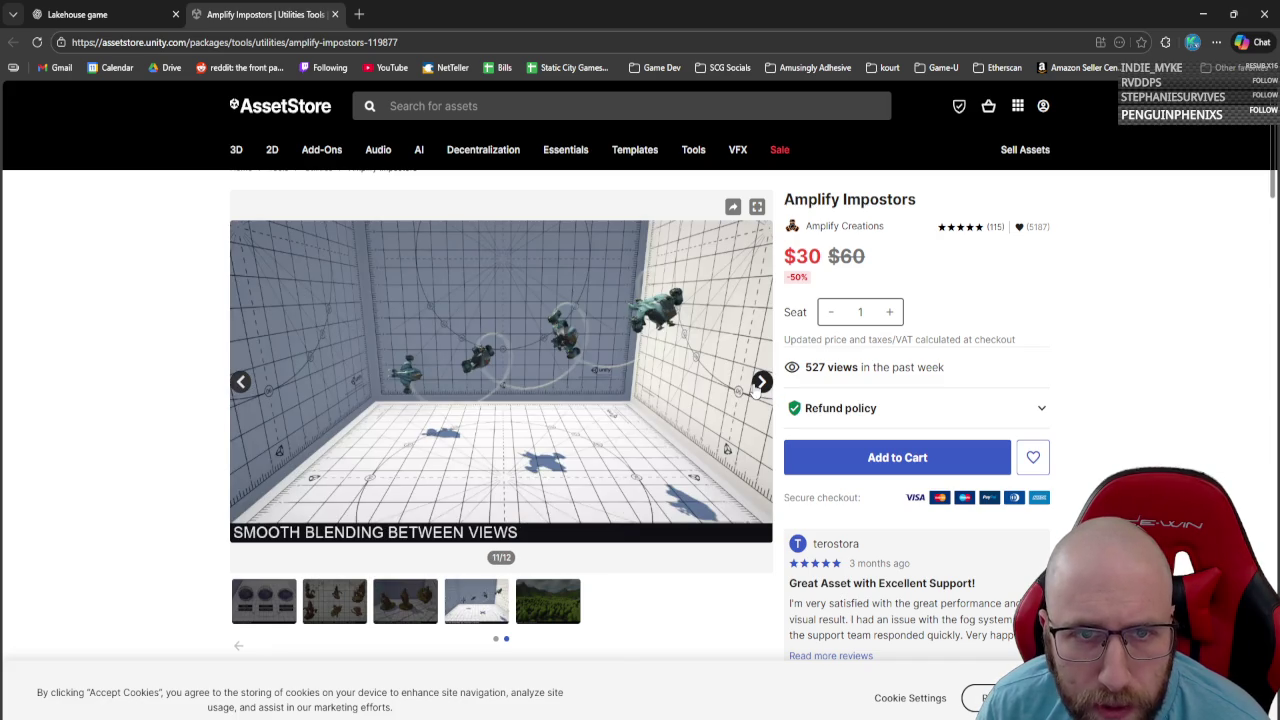
pyautogui.click(758, 390)
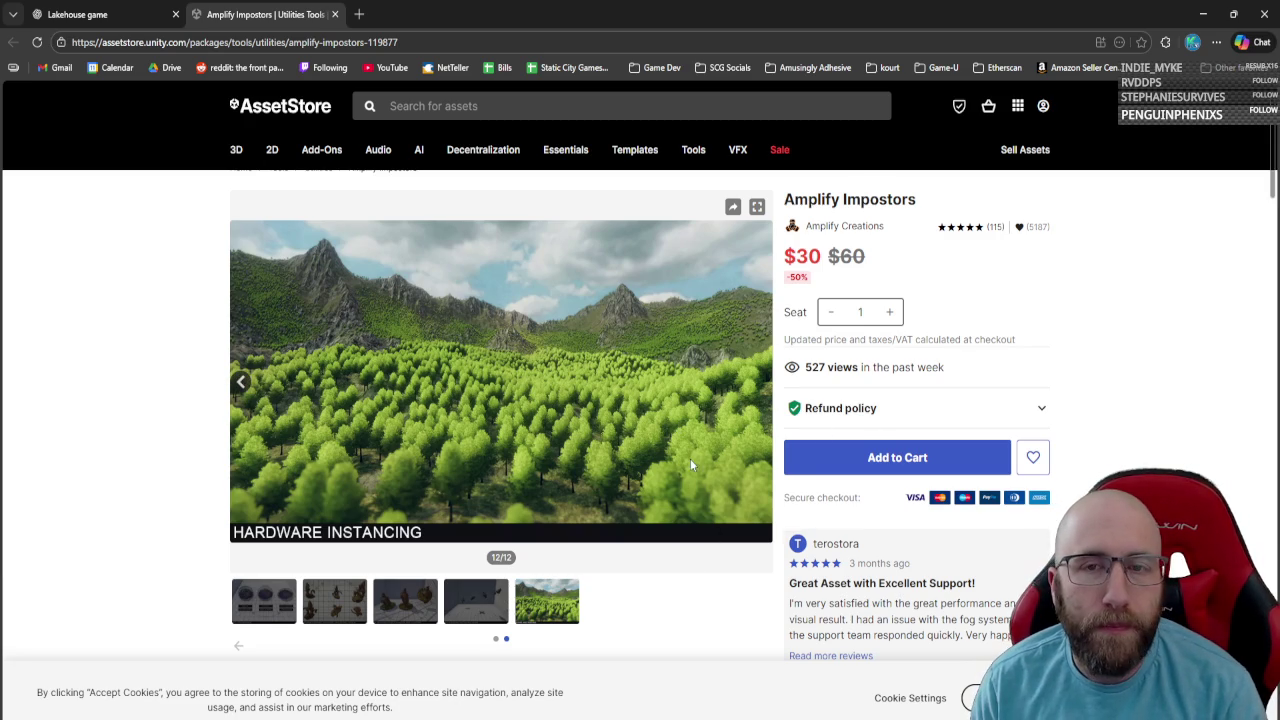
# Go back to the first gallery slide and play the trailer video full screen.
pyautogui.click(243, 381)
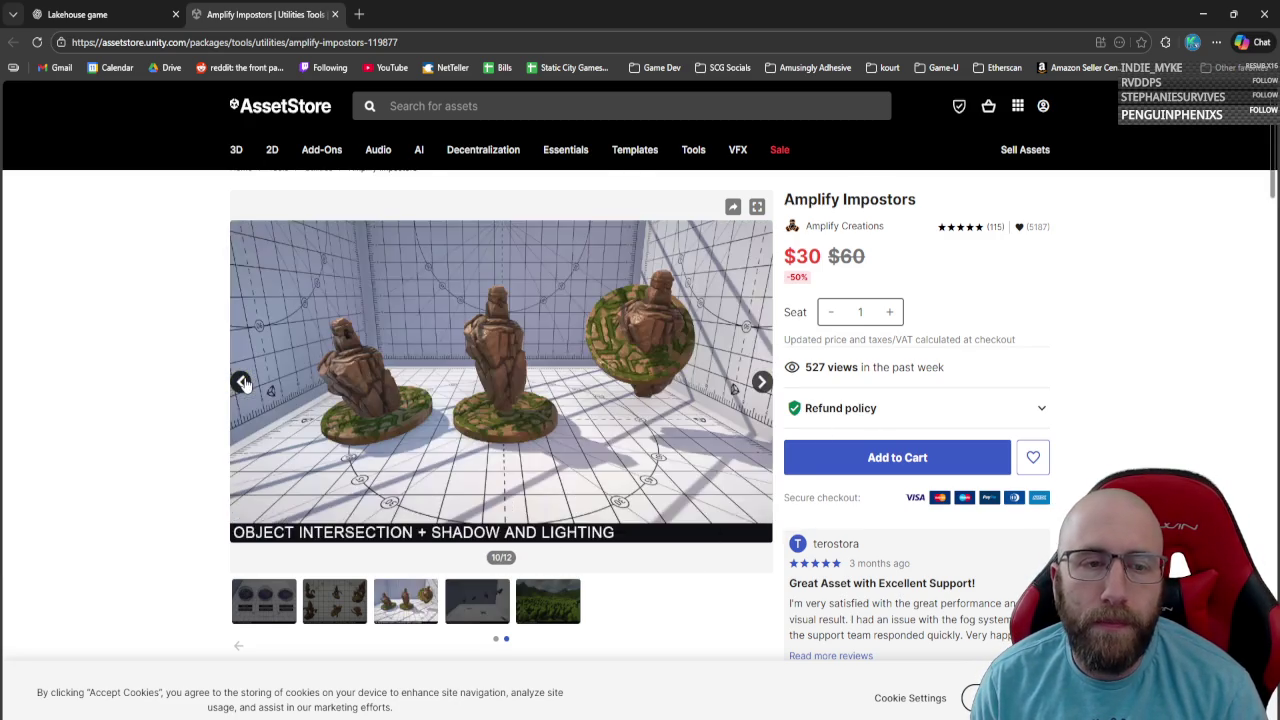
pyautogui.click(243, 381)
pyautogui.click(243, 382)
pyautogui.click(243, 382)
pyautogui.click(243, 382)
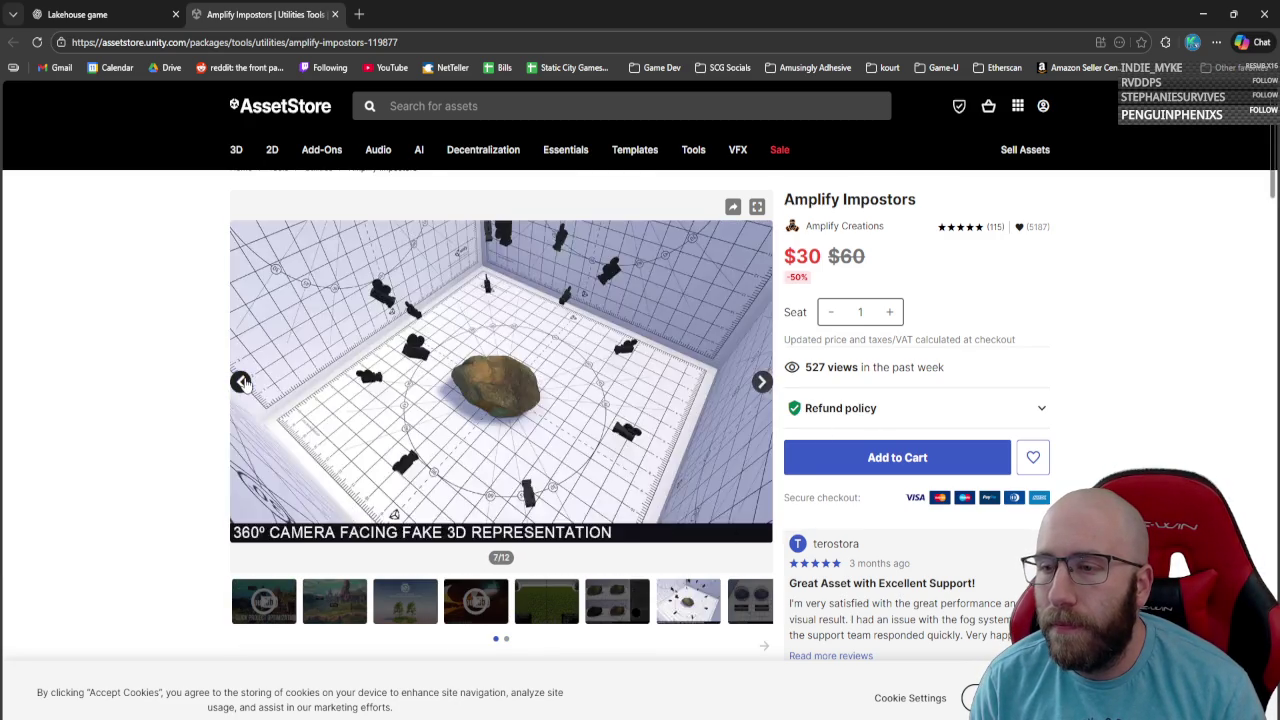
pyautogui.click(243, 382)
pyautogui.click(243, 382)
pyautogui.click(243, 382)
pyautogui.click(243, 382)
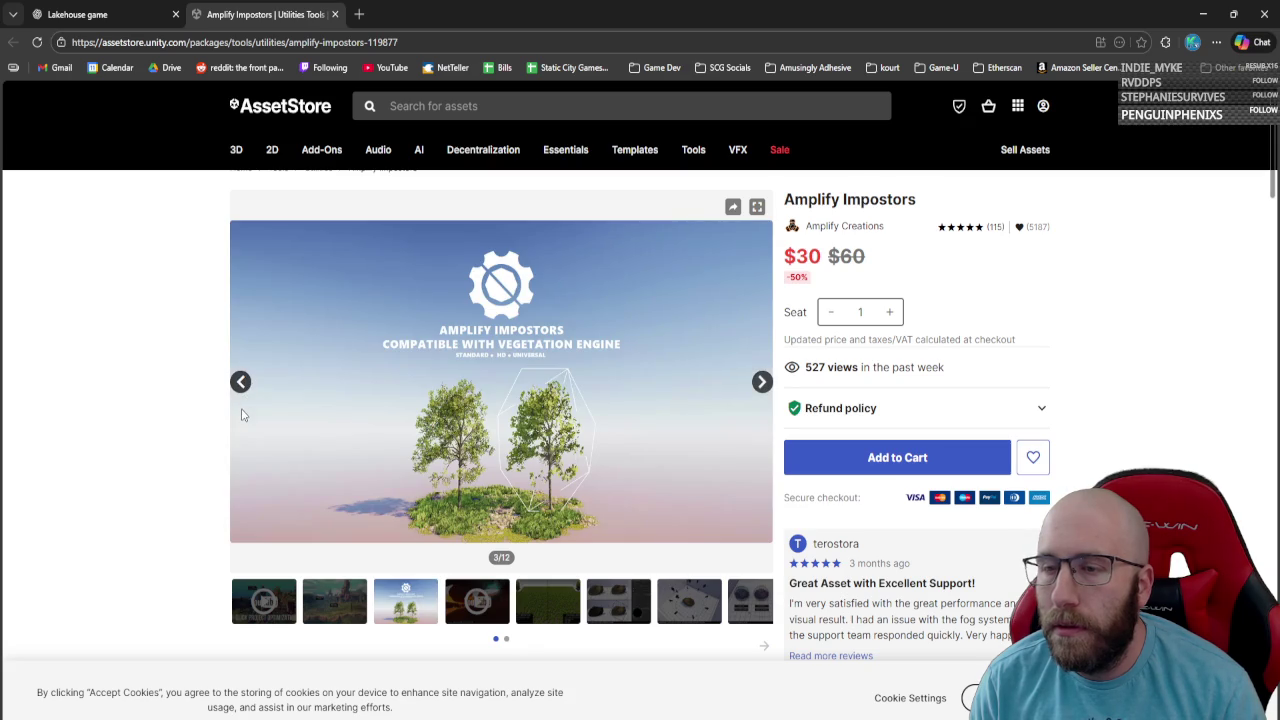
pyautogui.click(250, 388)
pyautogui.click(250, 388)
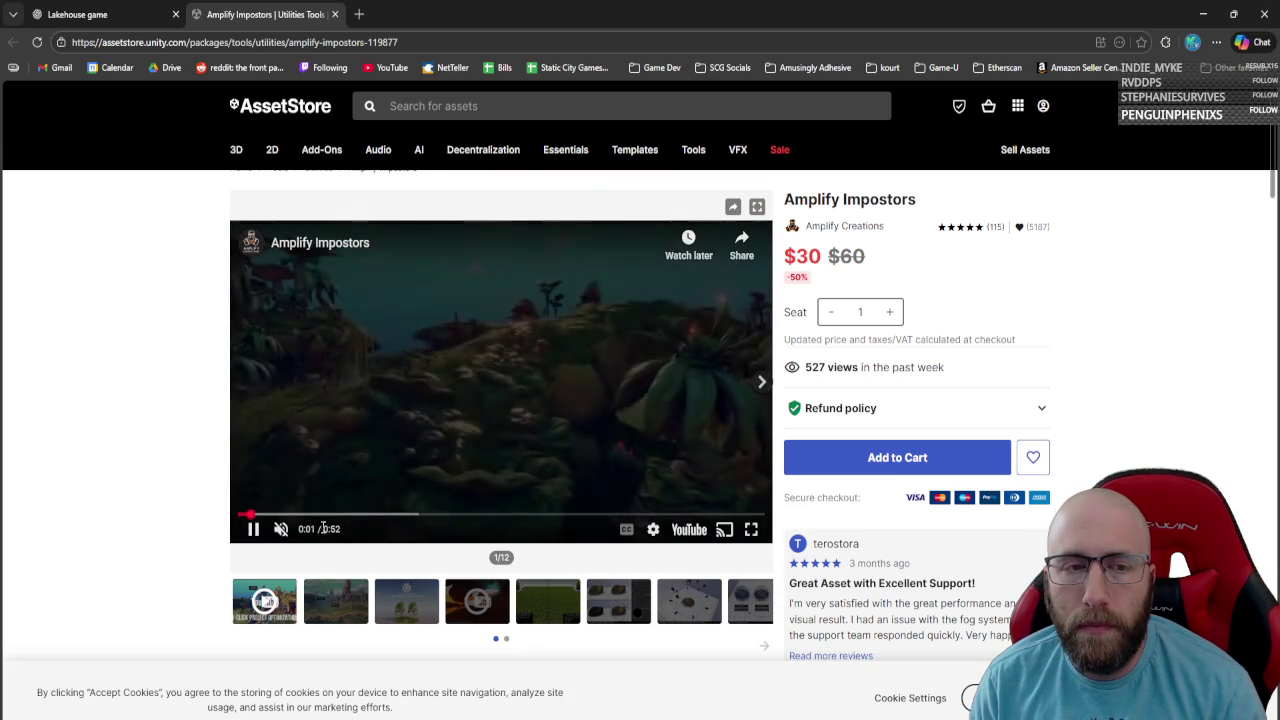
pyautogui.click(750, 530)
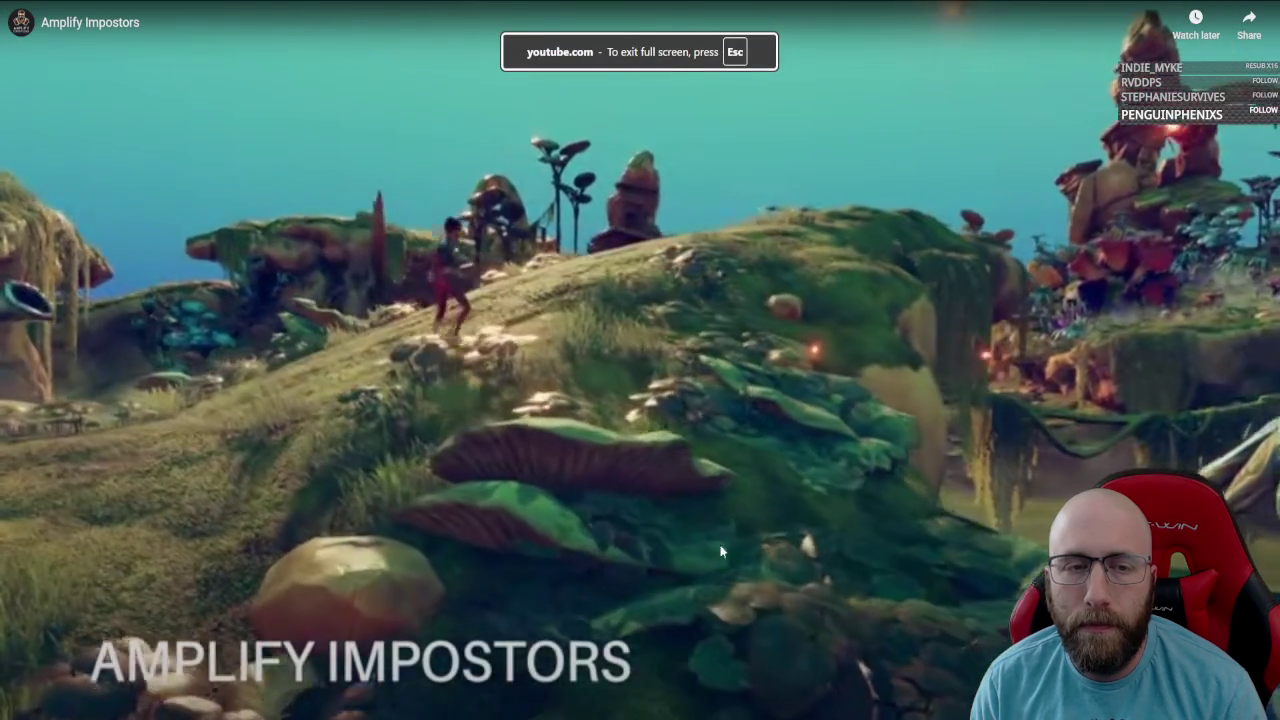
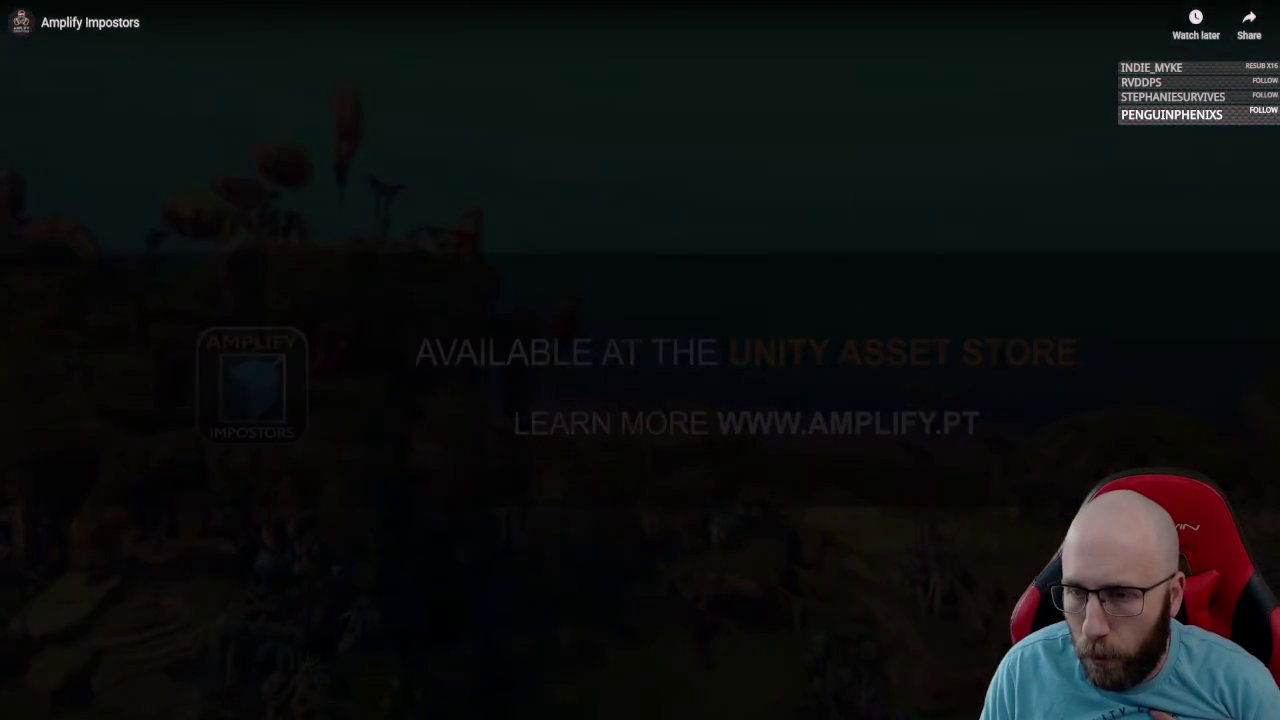
# Exit the fullscreen Amplify Impostors video and return to MemoryTrigger.cs in Visual Studio.
pyautogui.press('Escape')
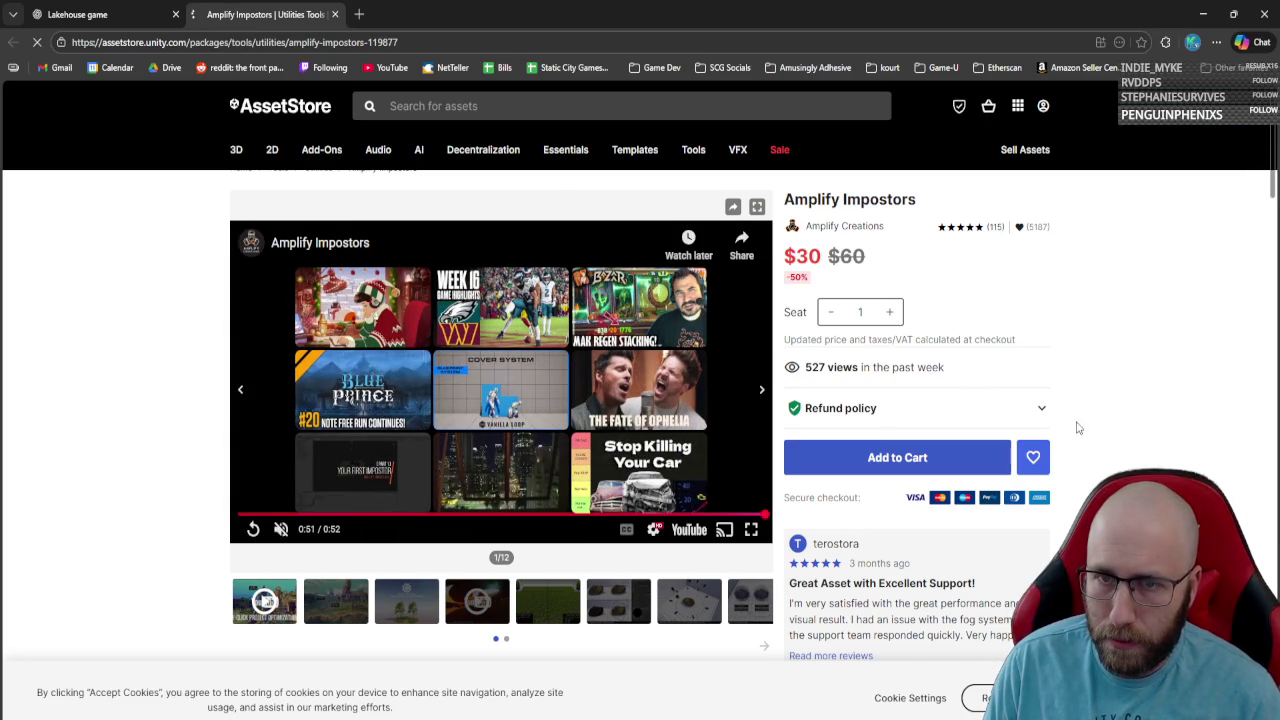
pyautogui.hotkey('alt', 'Tab')
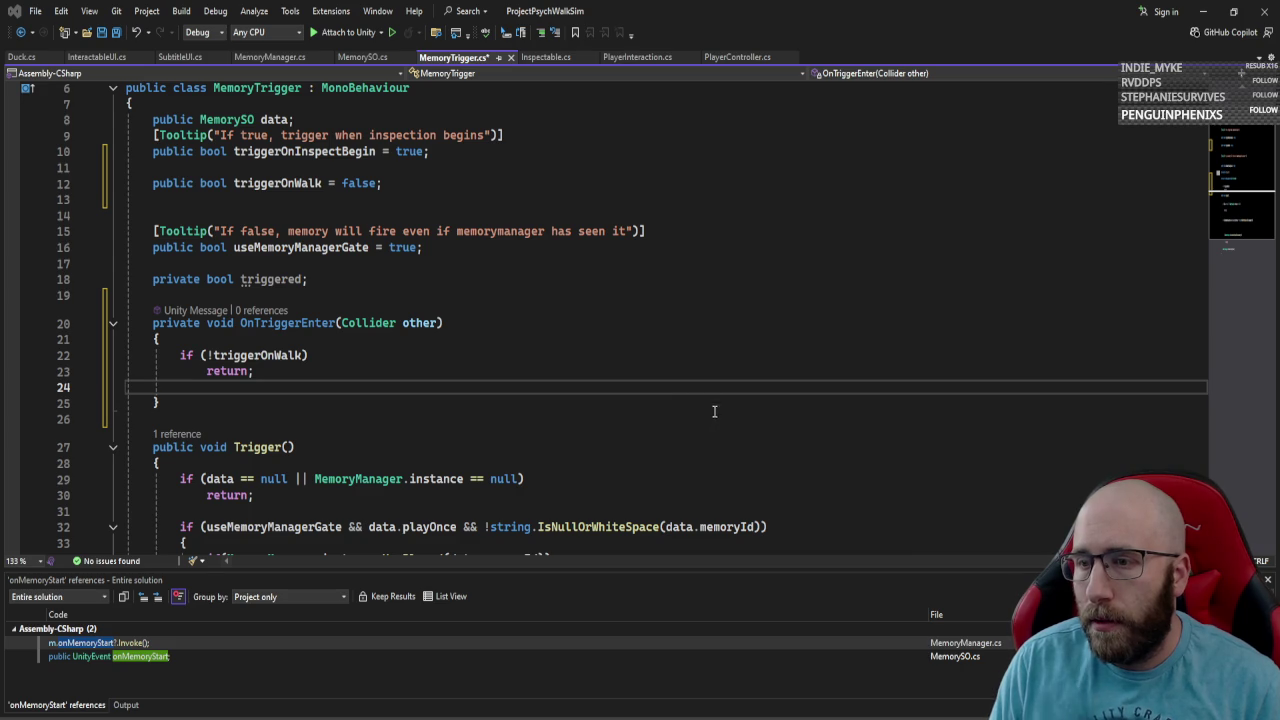
# In OnTriggerEnter, add 'if (!other.CompareTag("Player")) return;' after the walk check.
pyautogui.click(431, 372)
pyautogui.press('Return')
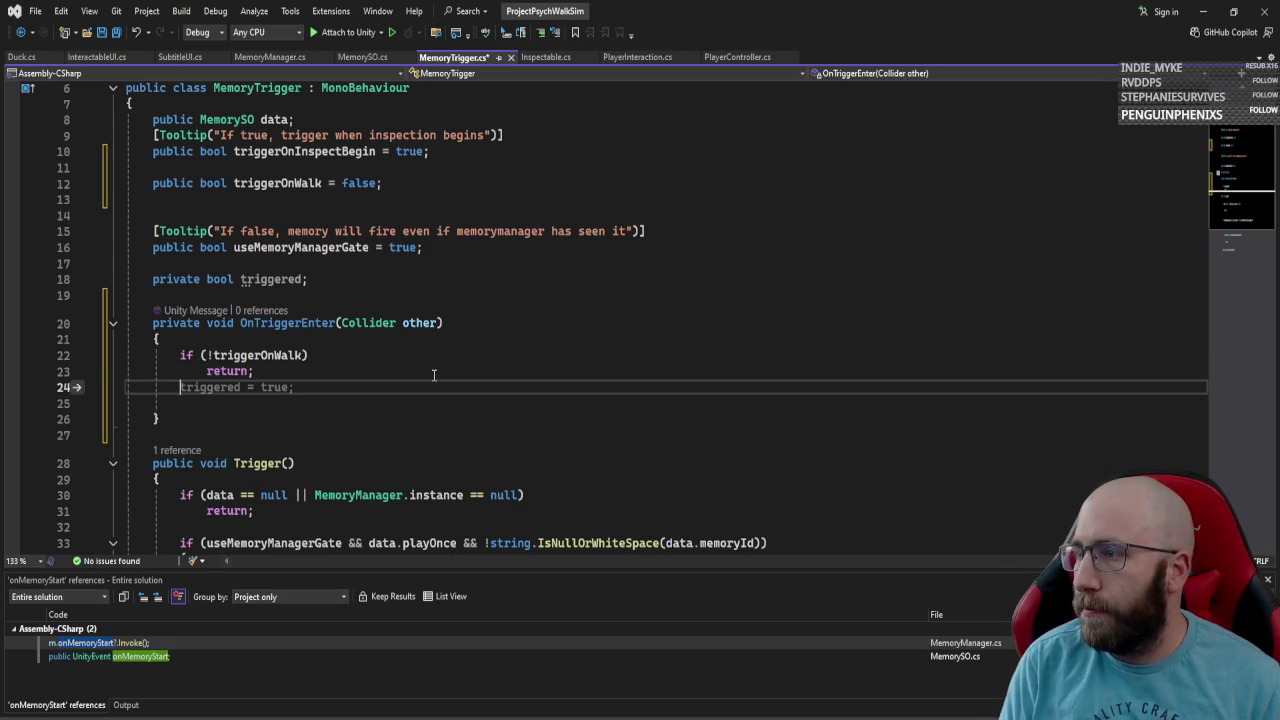
pyautogui.write('if(')
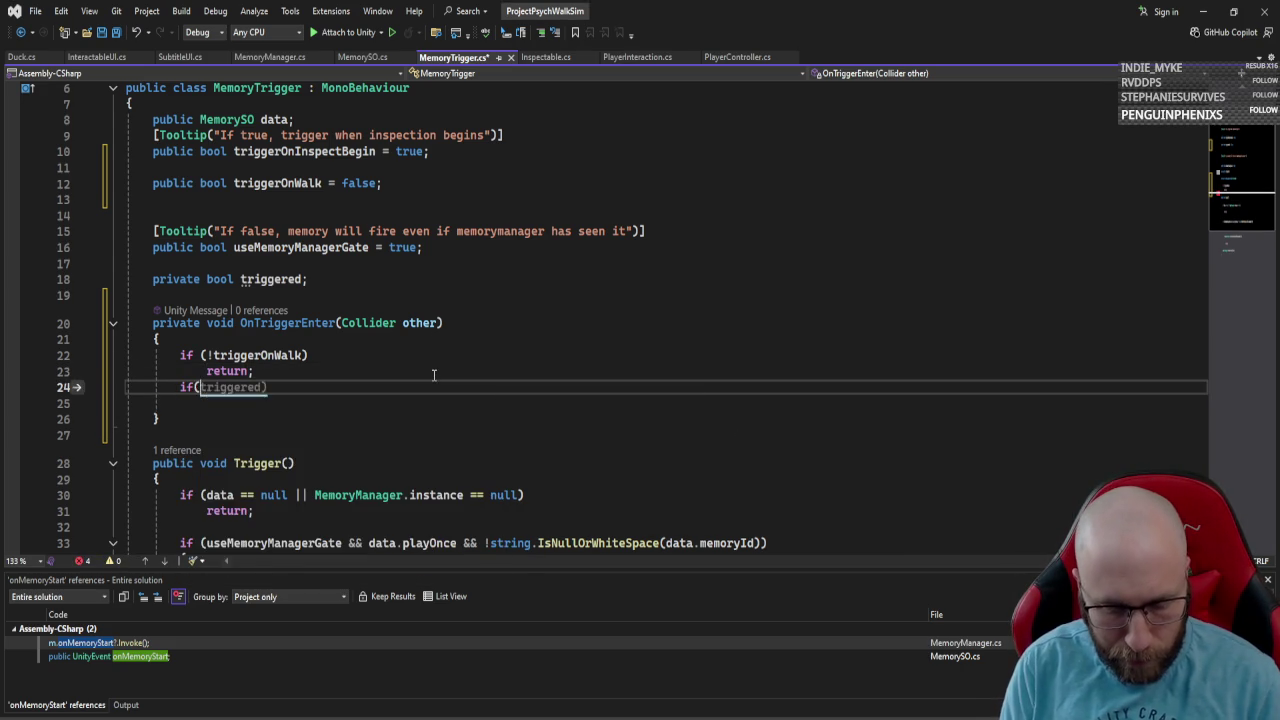
pyautogui.write('other.compare')
pyautogui.press('Return')
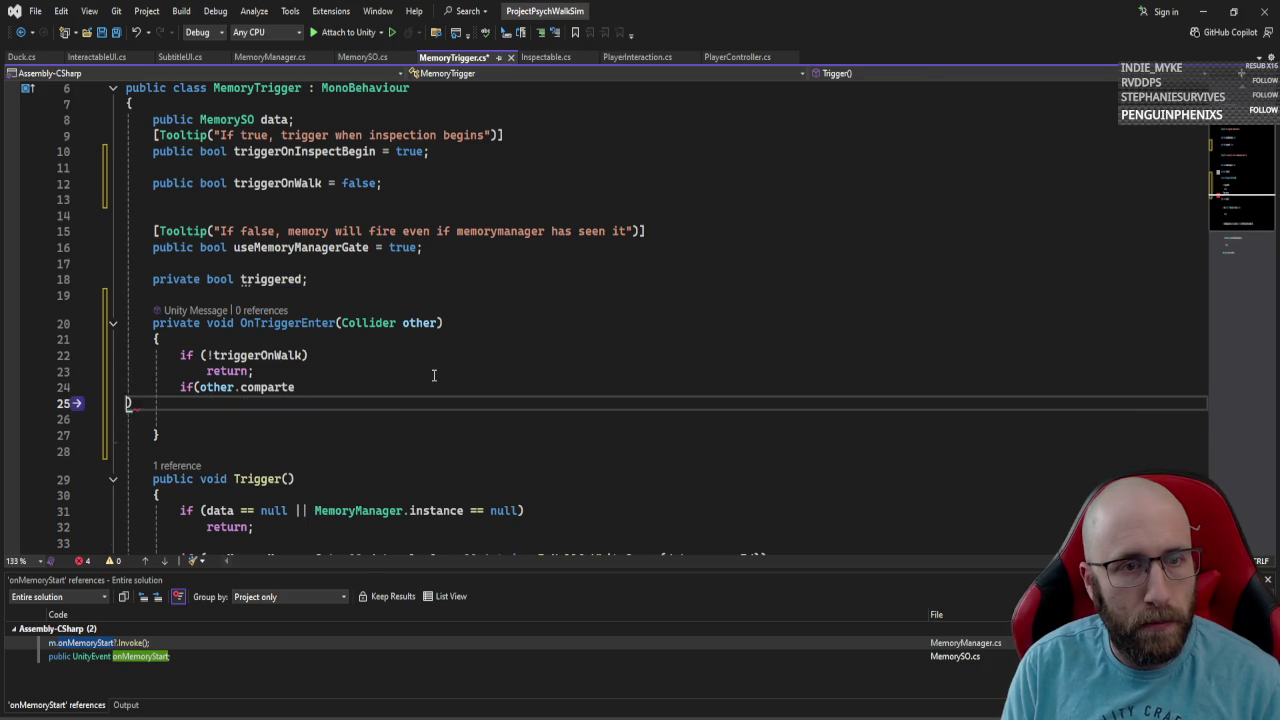
pyautogui.press('BackSpace')
pyautogui.press('BackSpace')
pyautogui.press('BackSpace')
pyautogui.write('pare')
pyautogui.press('Tab')
pyautogui.write('("Player')
pyautogui.hotkey('ctrl', 'Left')
pyautogui.hotkey('ctrl', 'Left')
pyautogui.hotkey('ctrl', 'Left')
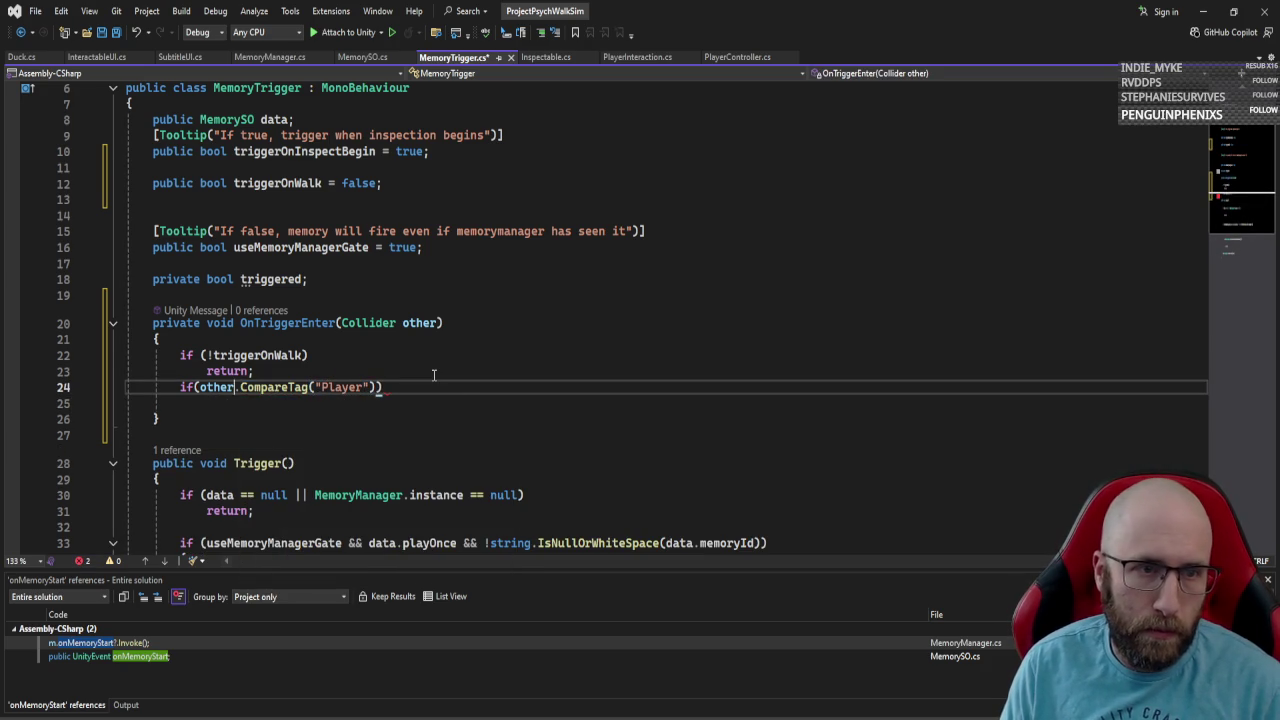
pyautogui.write('!')
pyautogui.press('End')
pyautogui.press('Return')
pyautogui.write('re')
pyautogui.press('Tab')
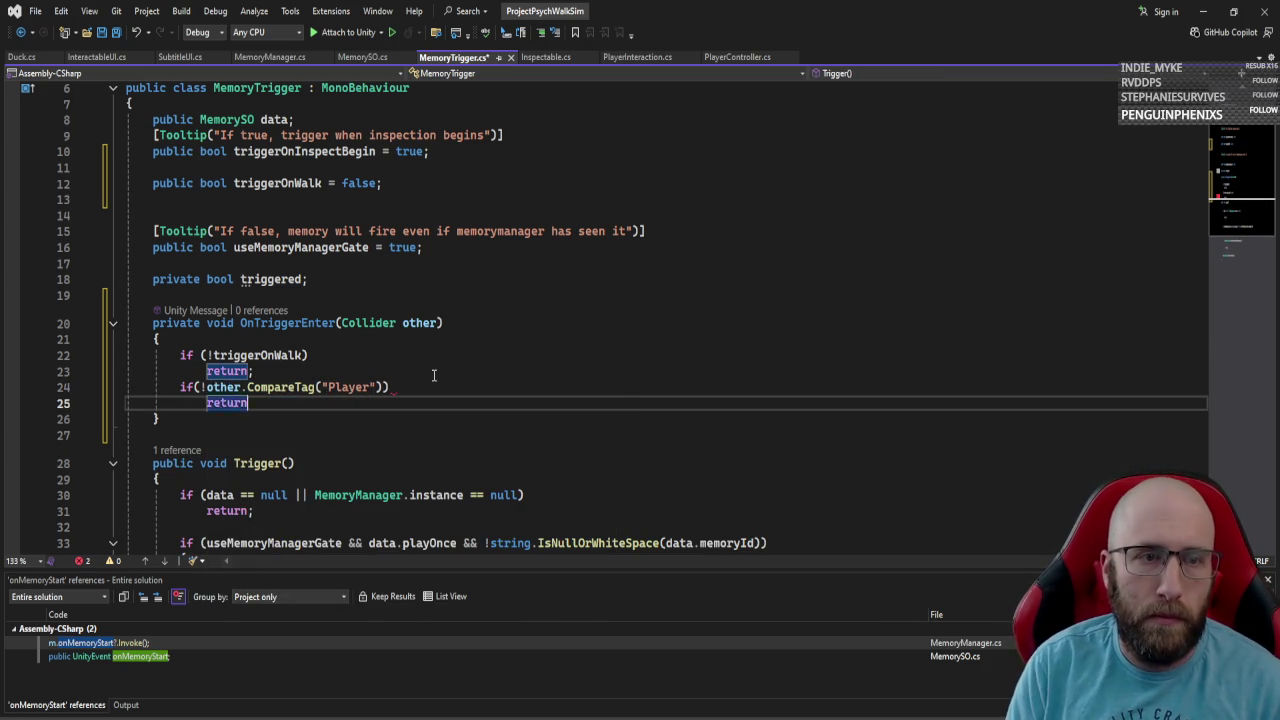
pyautogui.write(';')
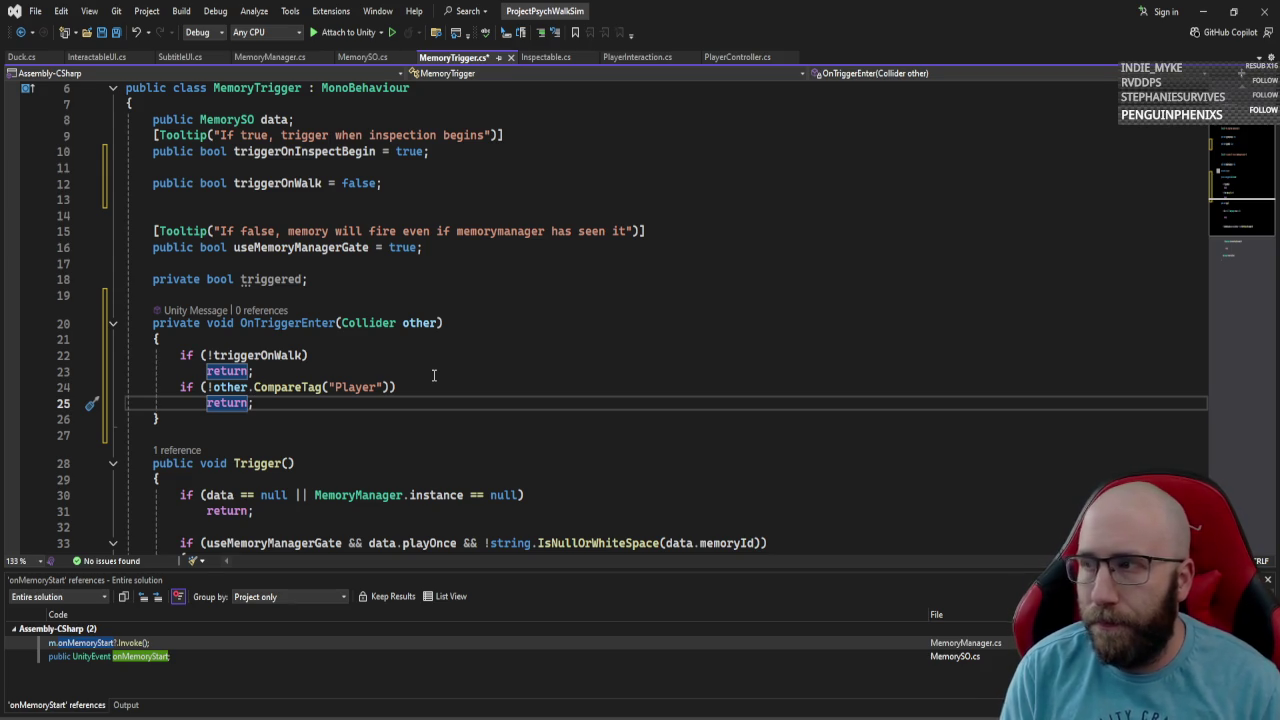
# Add a 'Trigger();' call below the Player tag check.
pyautogui.press('Return')
pyautogui.press('Return')
pyautogui.write('if')
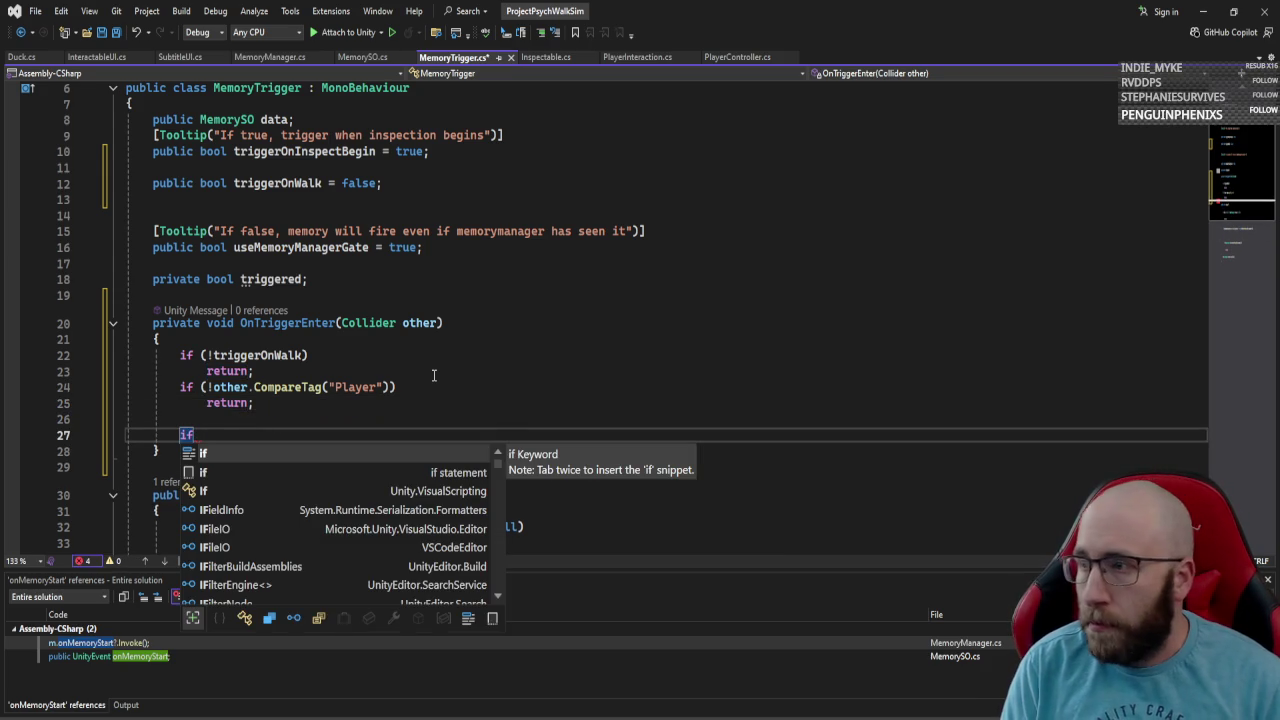
pyautogui.write('(')
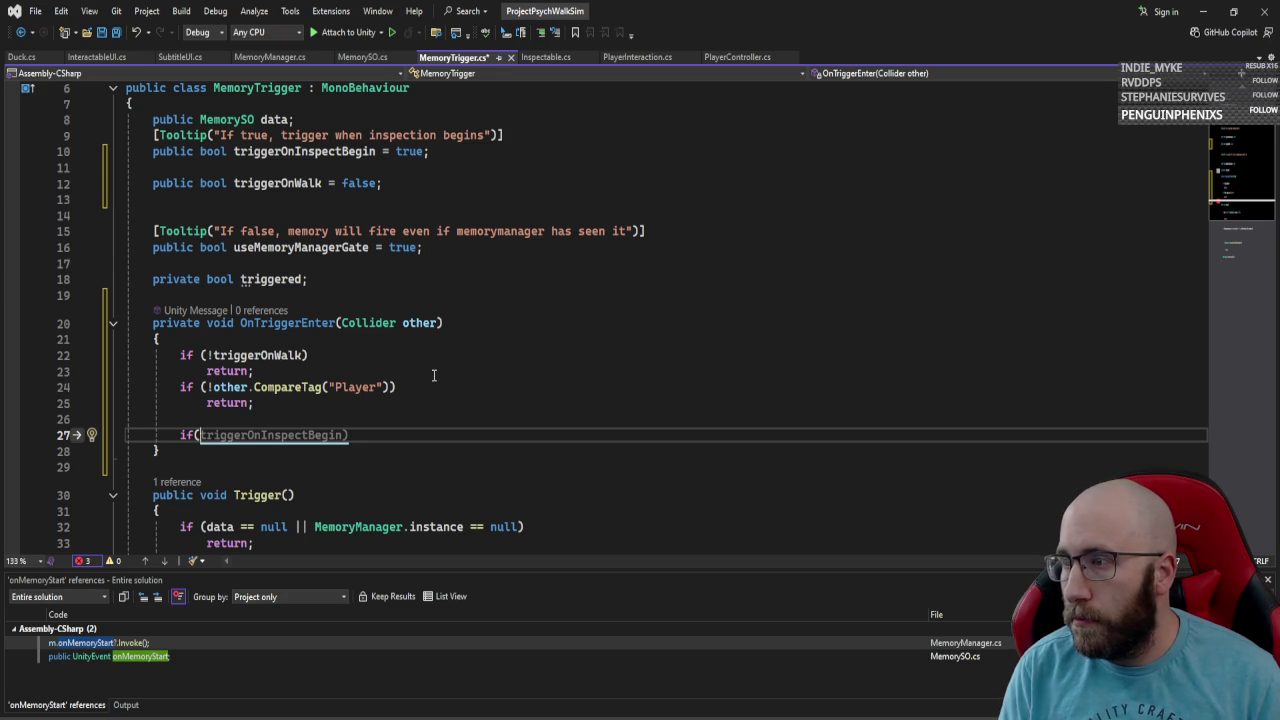
pyautogui.press('BackSpace')
pyautogui.press('BackSpace')
pyautogui.press('BackSpace')
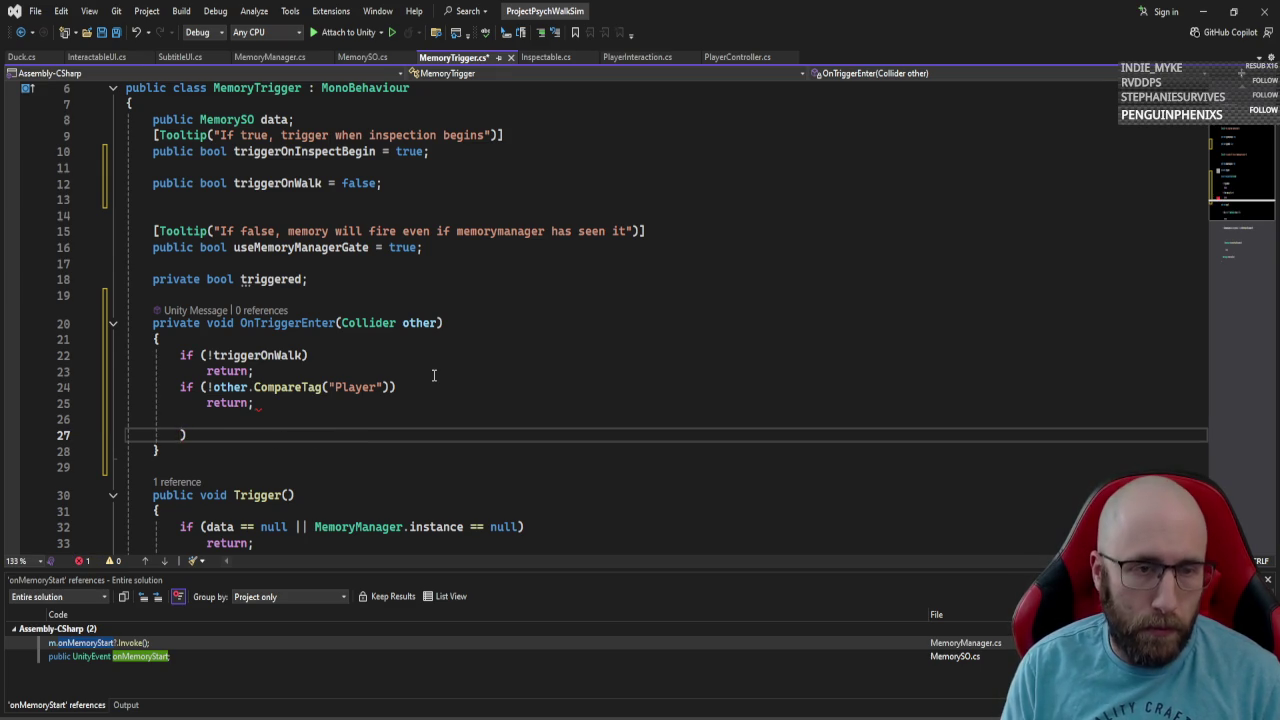
pyautogui.write('Trigger')
pyautogui.press('Escape')
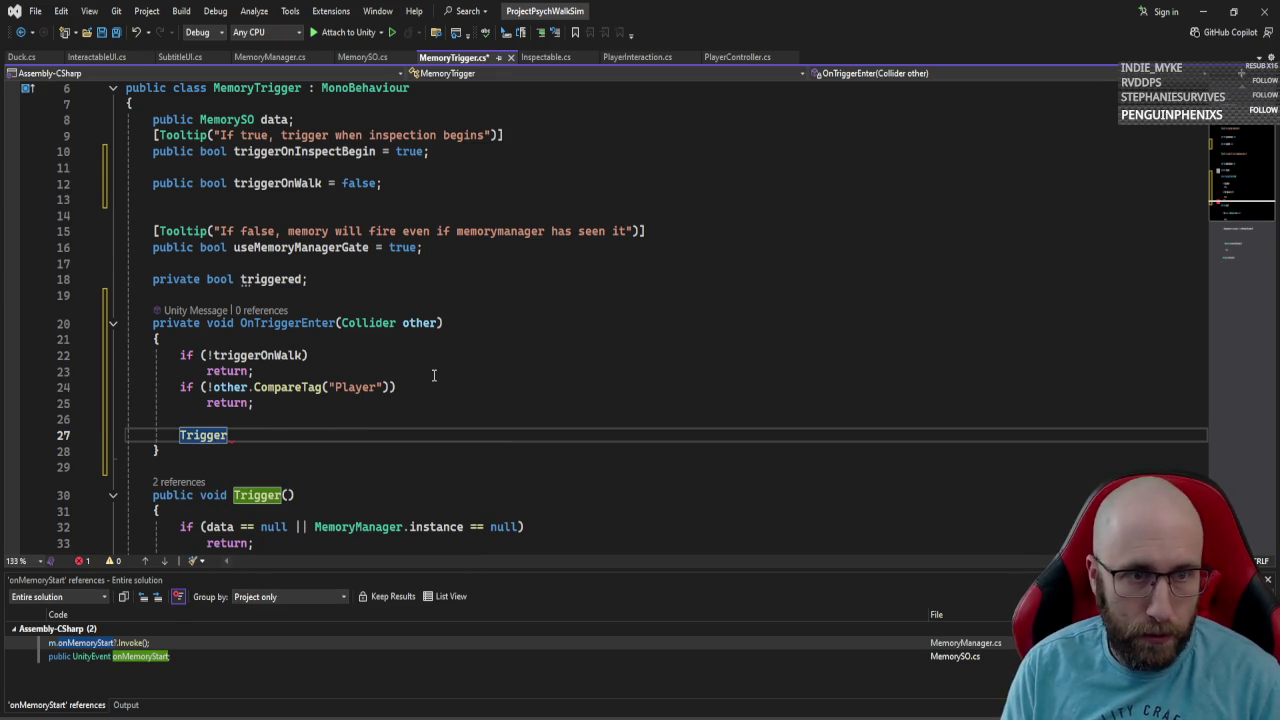
pyautogui.write('();')
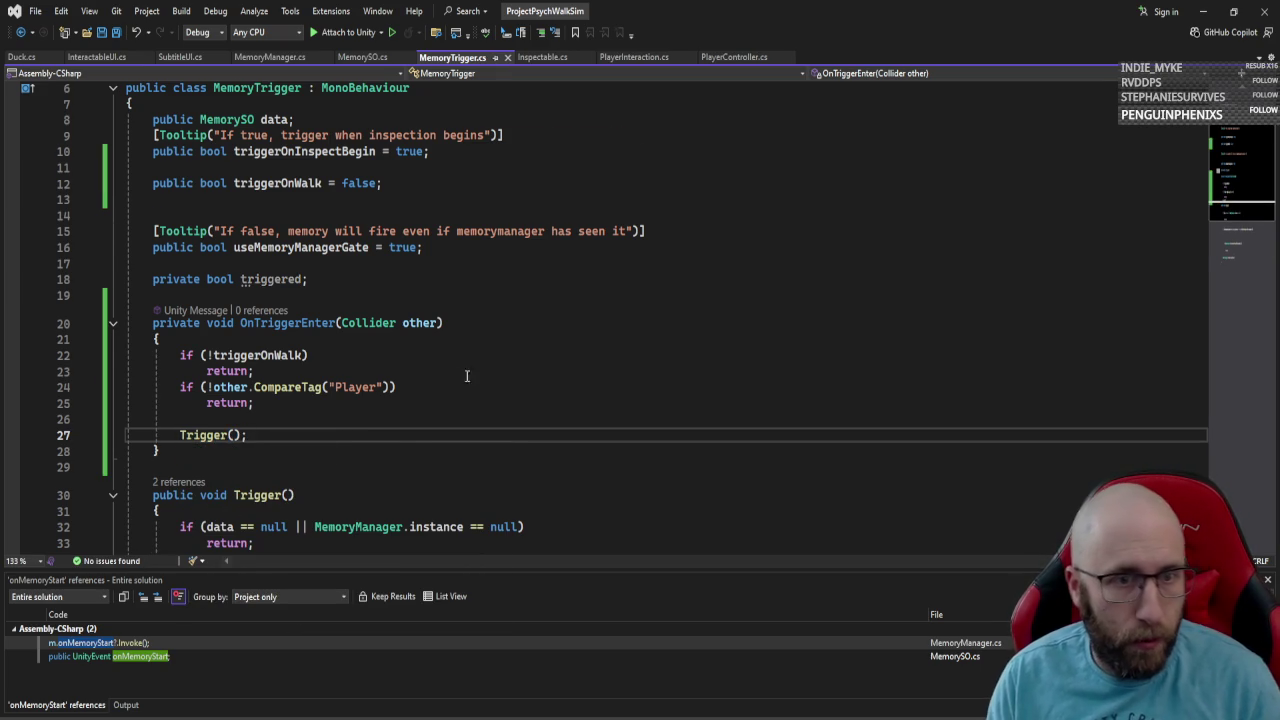
# Review the Trigger method further down the script, then go back to Unity.
pyautogui.scroll(-3, 505, 375)
pyautogui.scroll(-2, 505, 375)
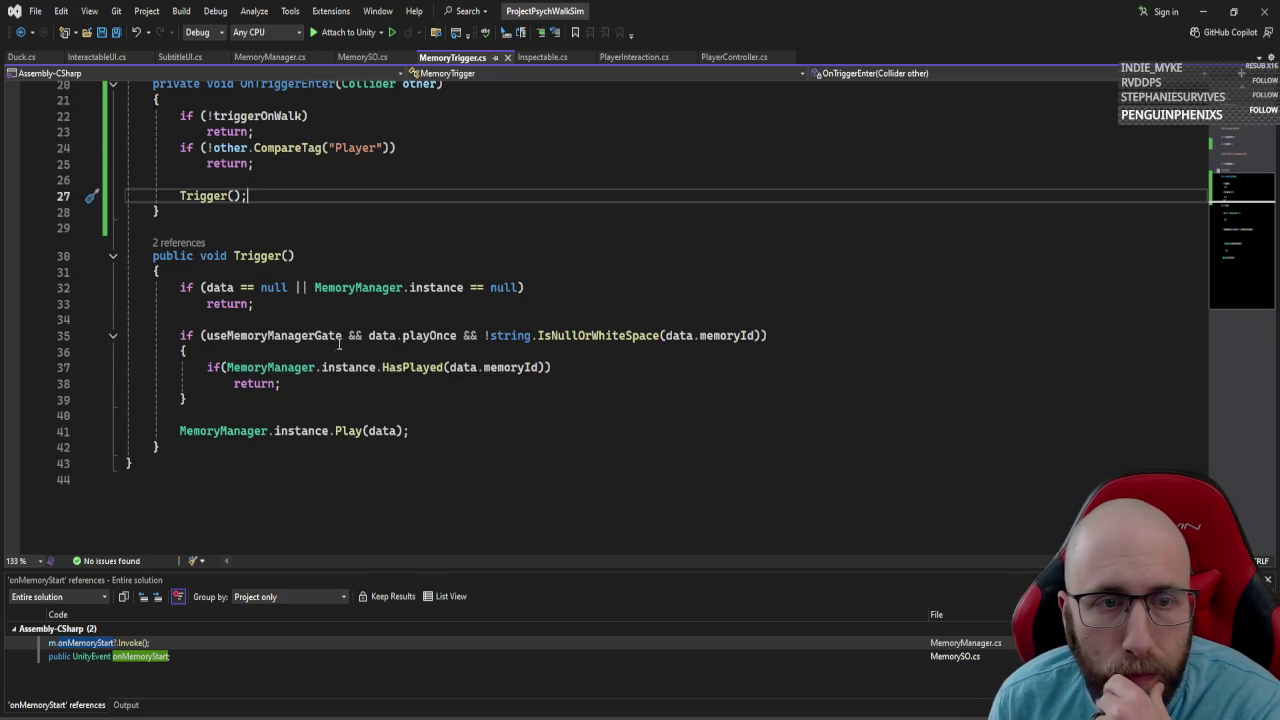
pyautogui.moveTo(562, 333); pyautogui.dragTo(709, 406)
pyautogui.click(726, 400)
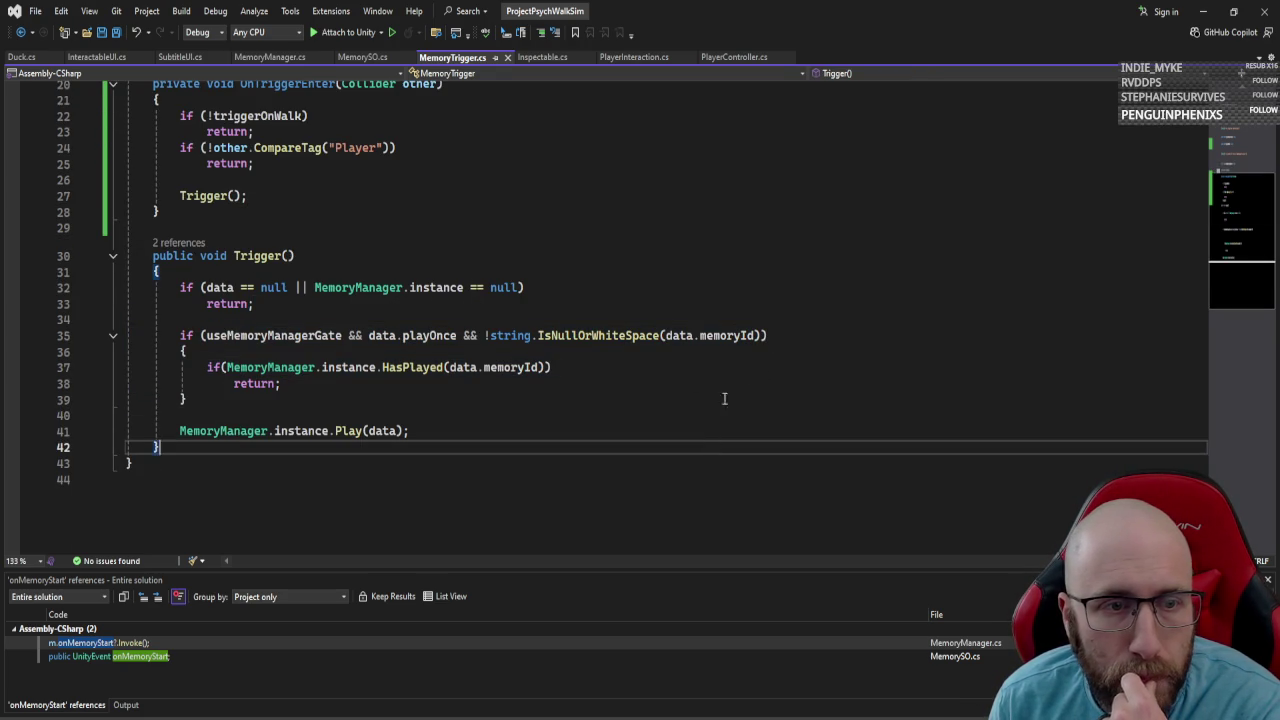
pyautogui.scroll(4, 758, 340)
pyautogui.scroll(-2, 750, 330)
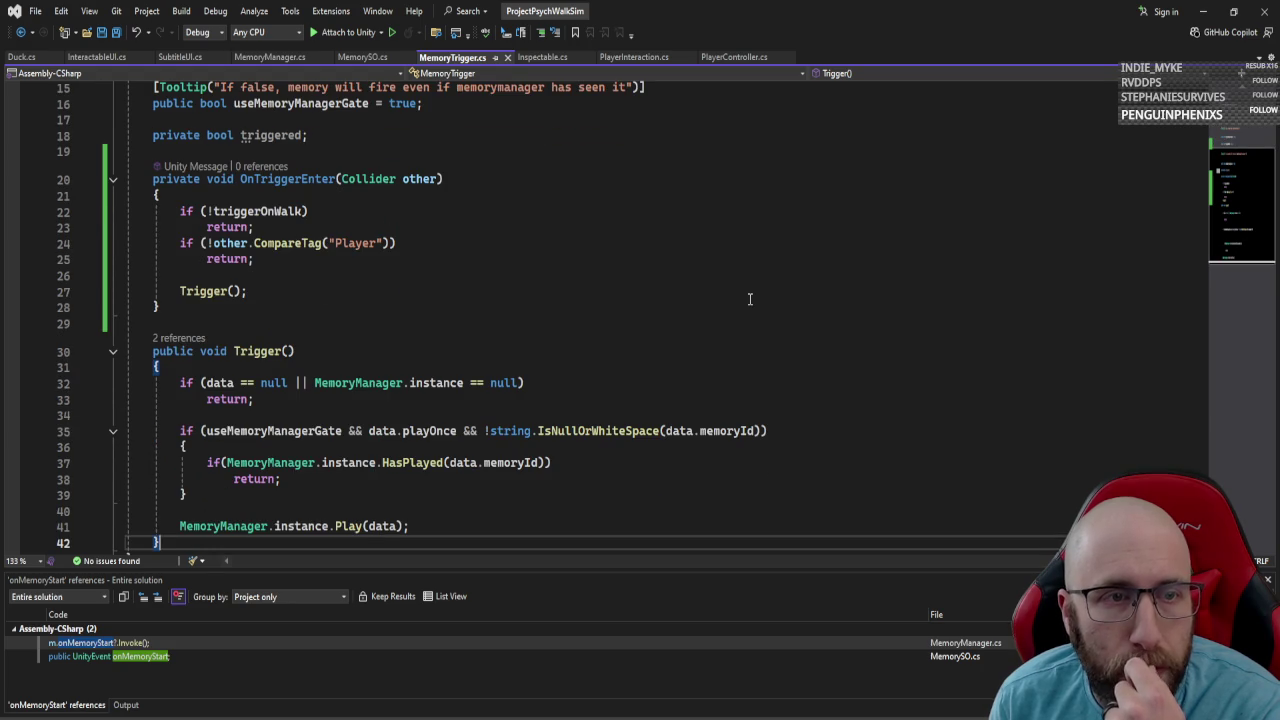
pyautogui.scroll(4, 571, 298)
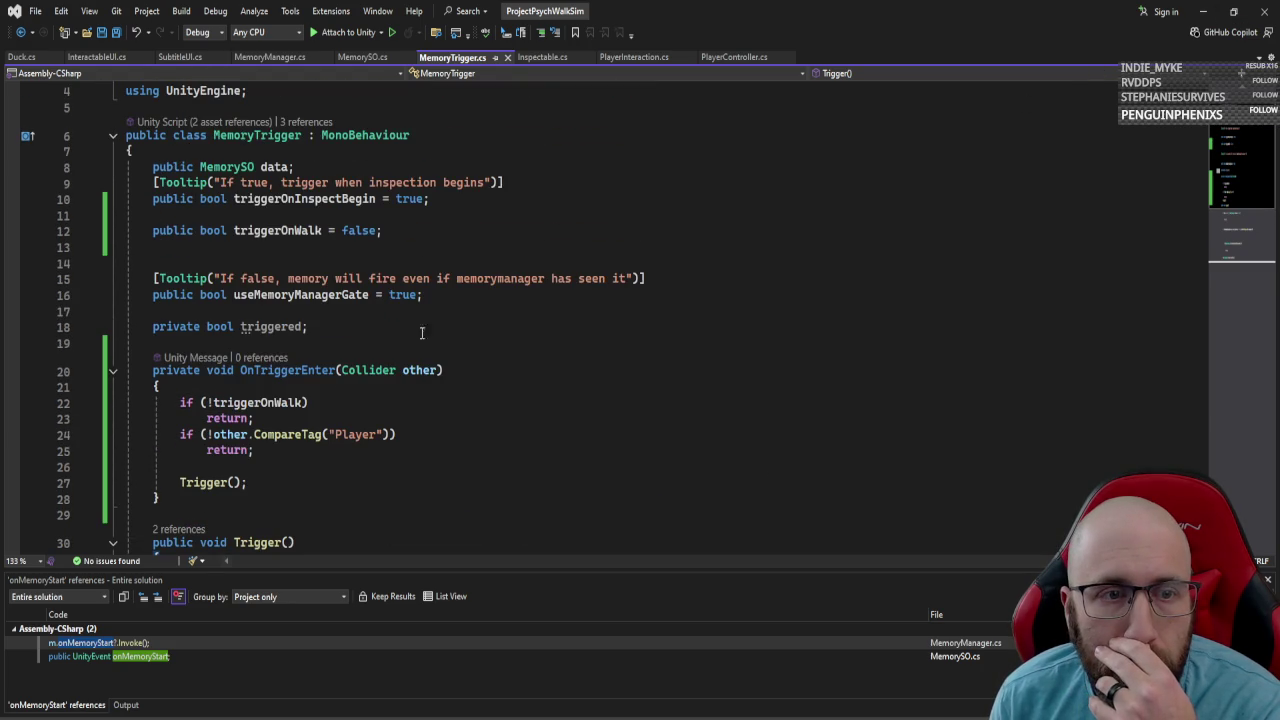
pyautogui.hotkey('alt', 'Tab')
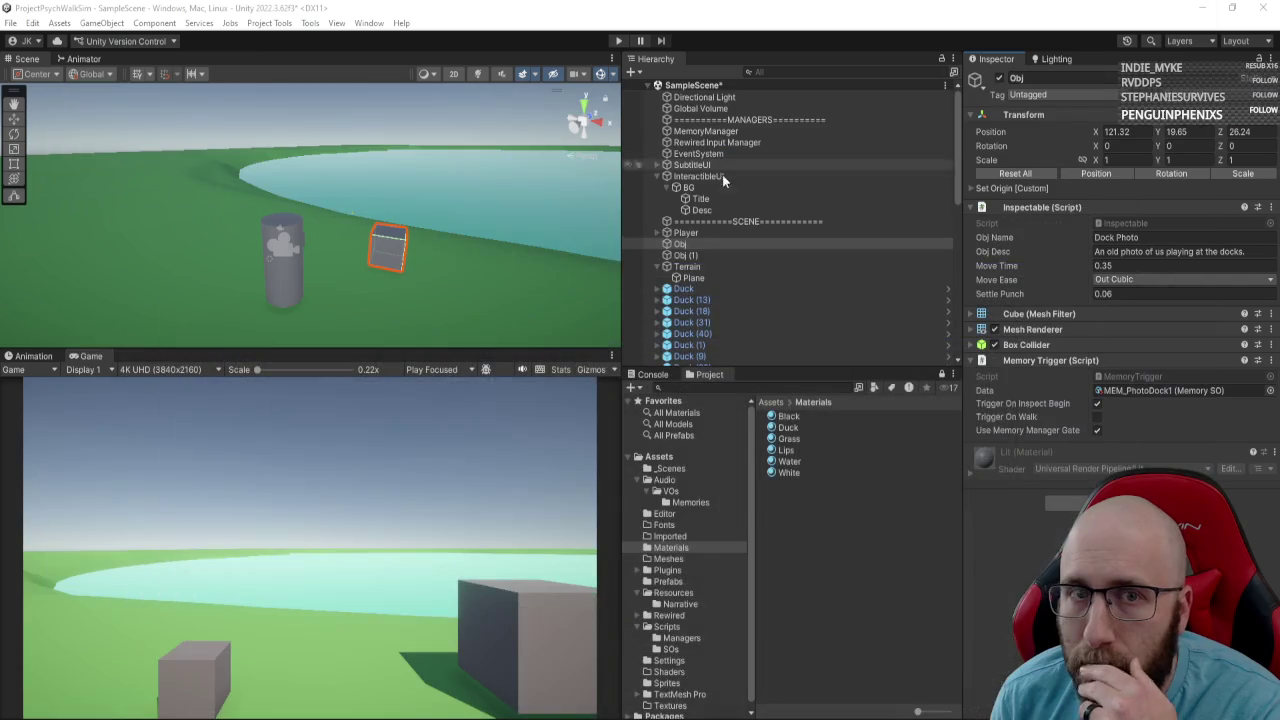
# Inspect Player, Terrain, InteractibleUI and Obj's Memory Trigger, then create an empty GameObject.
pyautogui.click(726, 232)
pyautogui.click(724, 266)
pyautogui.moveTo(480, 240); pyautogui.dragTo(548, 238)
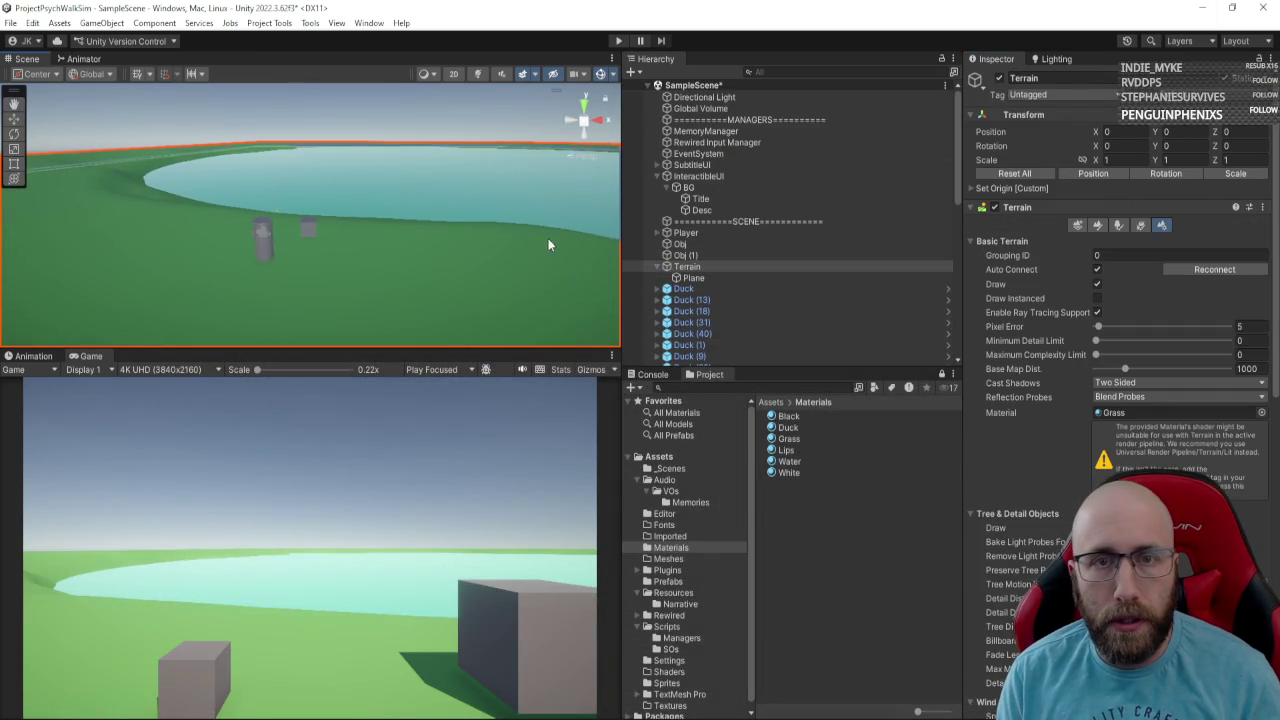
pyautogui.scroll(-5, 740, 320)
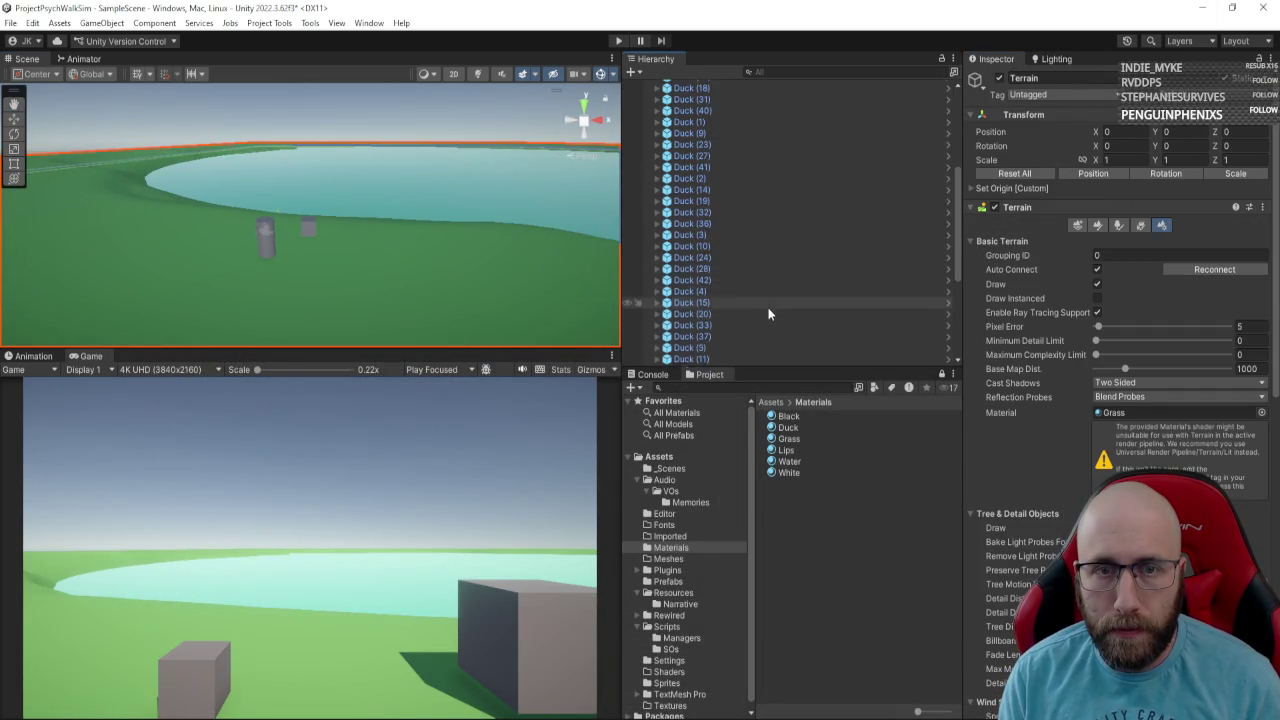
pyautogui.scroll(10, 745, 336)
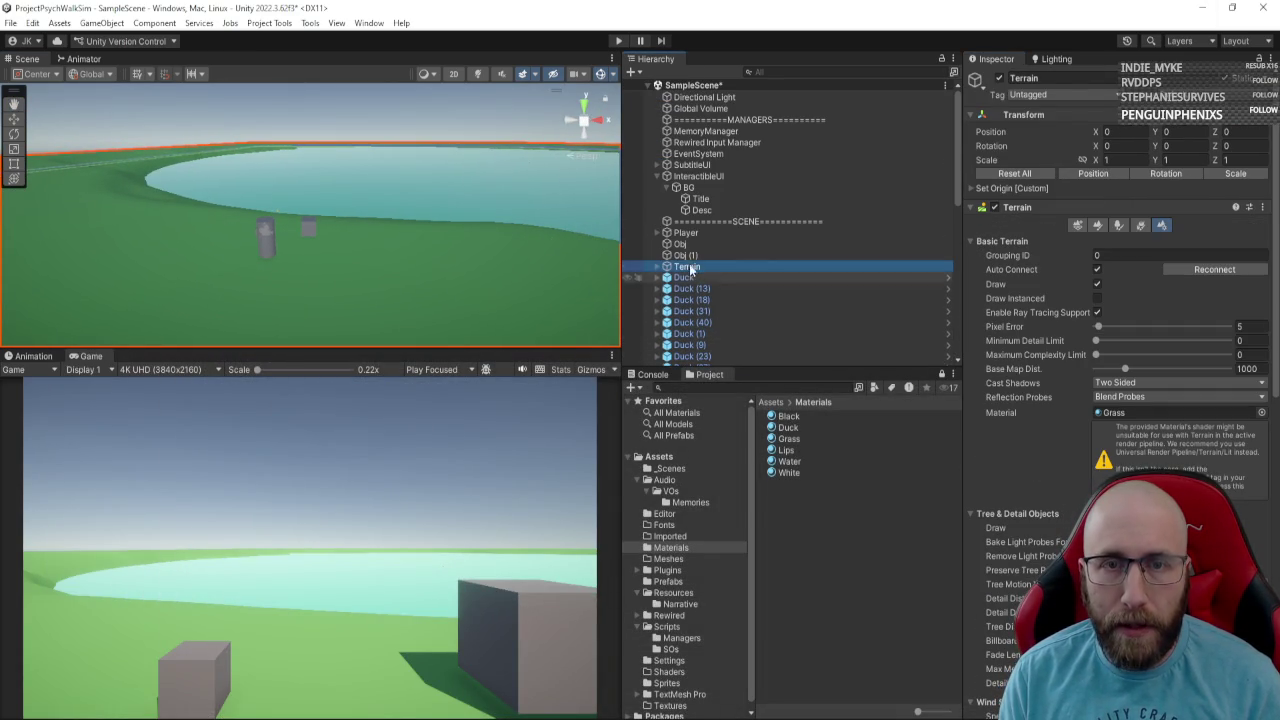
pyautogui.click(697, 178)
pyautogui.click(681, 244)
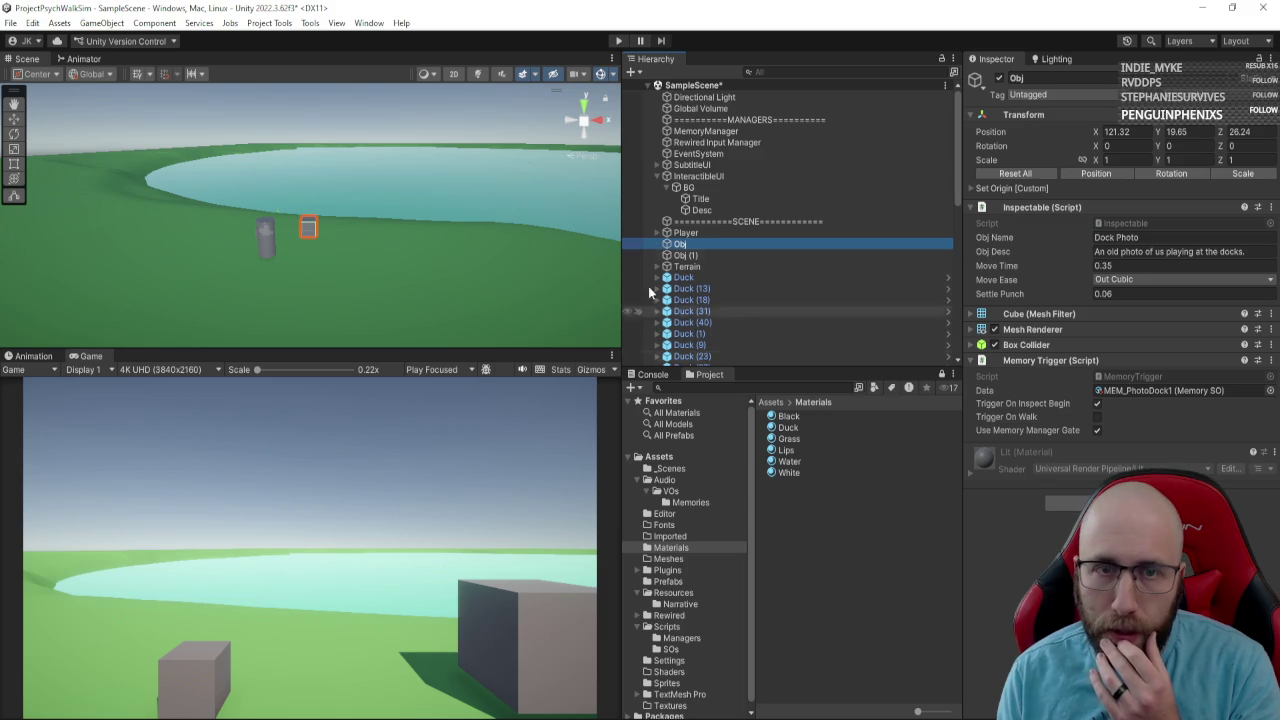
pyautogui.click(636, 76)
pyautogui.click(672, 89)
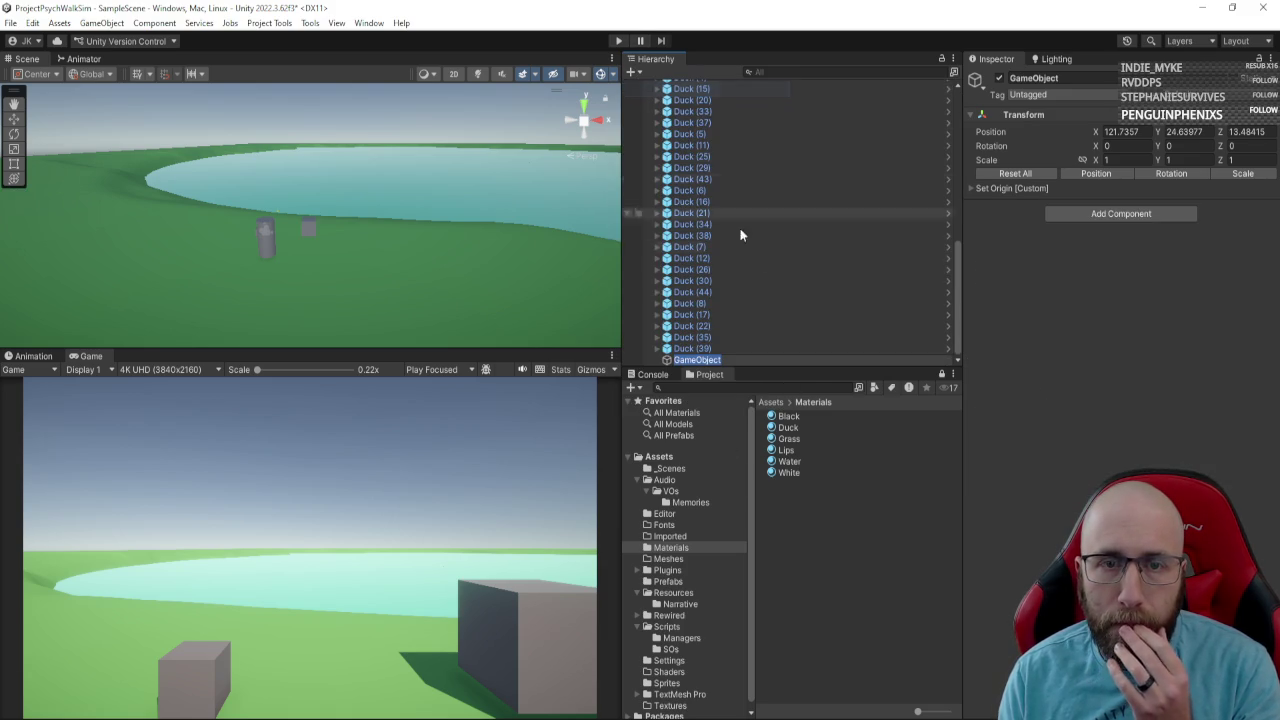
# Name the new empty object 'Walking MemoryTrigger'.
pyautogui.write('Mem')
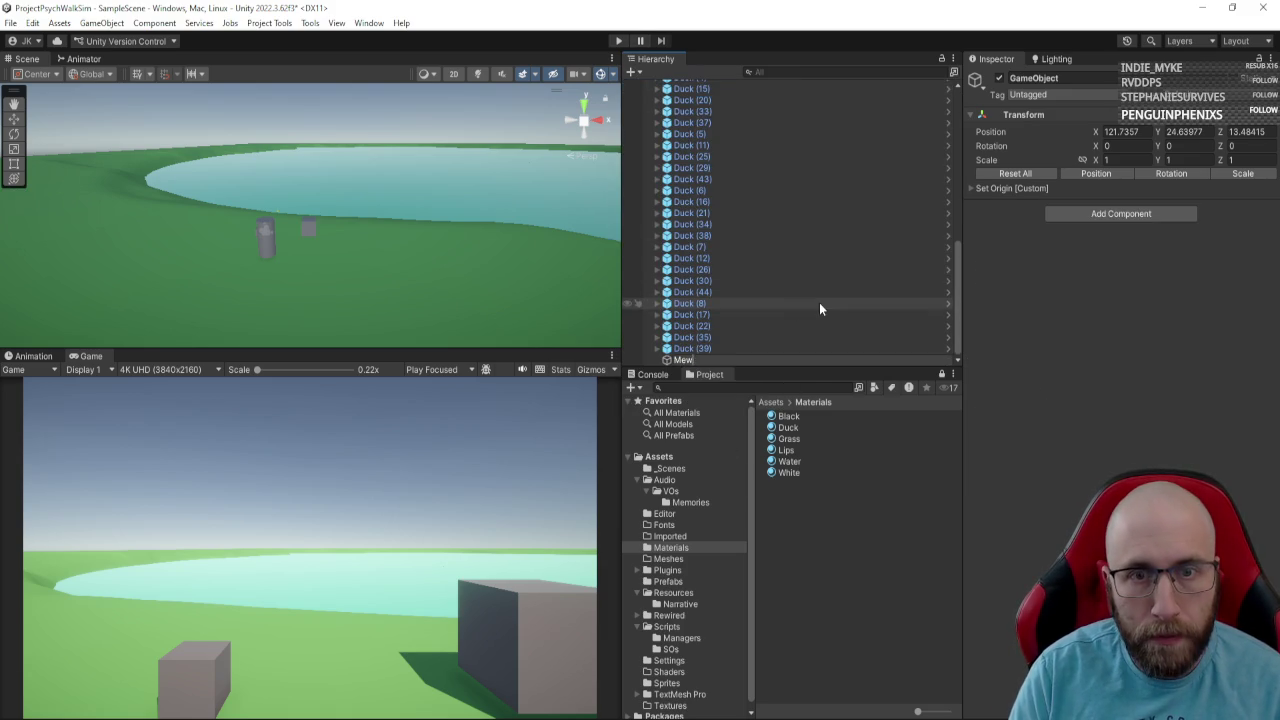
pyautogui.write('oryTrigger')
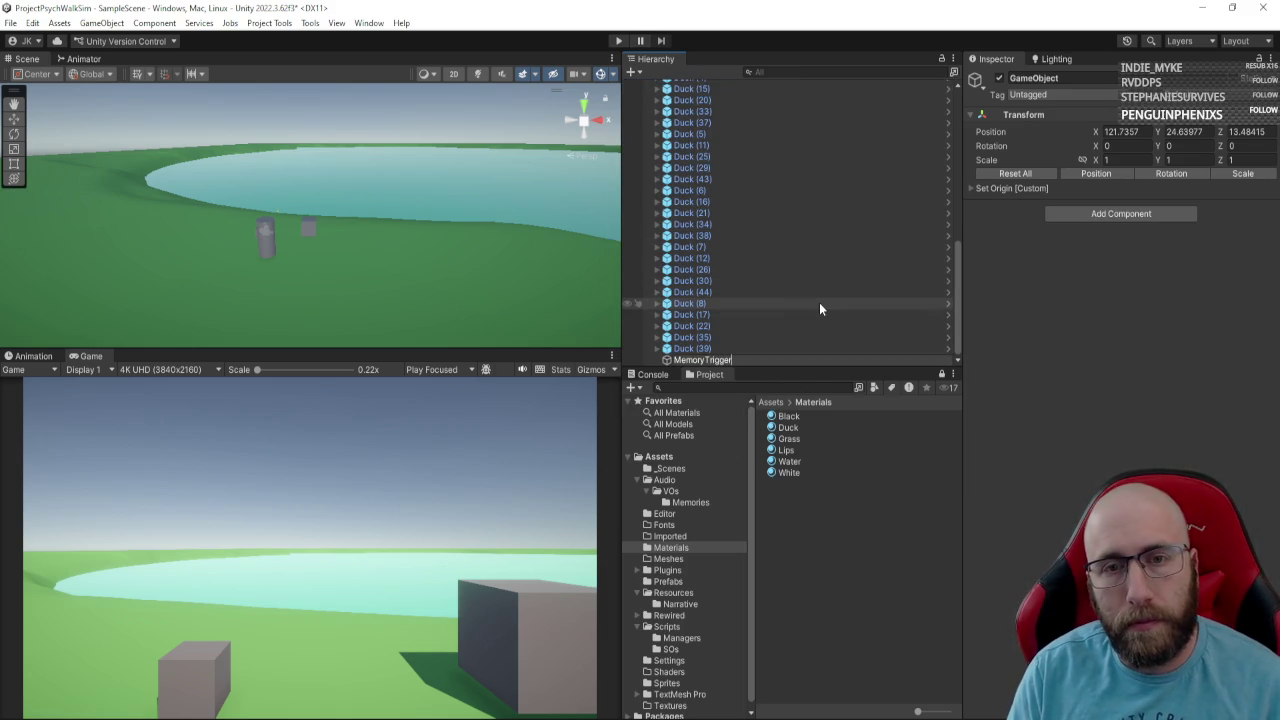
pyautogui.press('Home')
pyautogui.write('Walking')
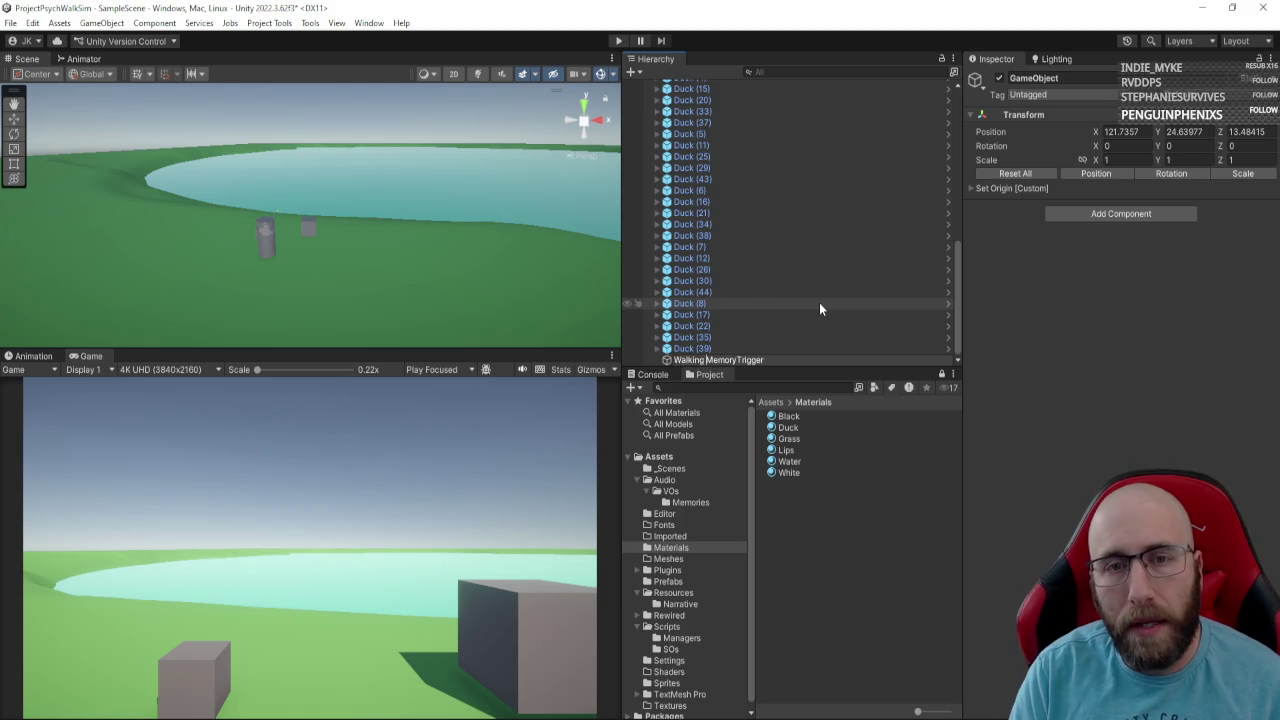
pyautogui.press('Return')
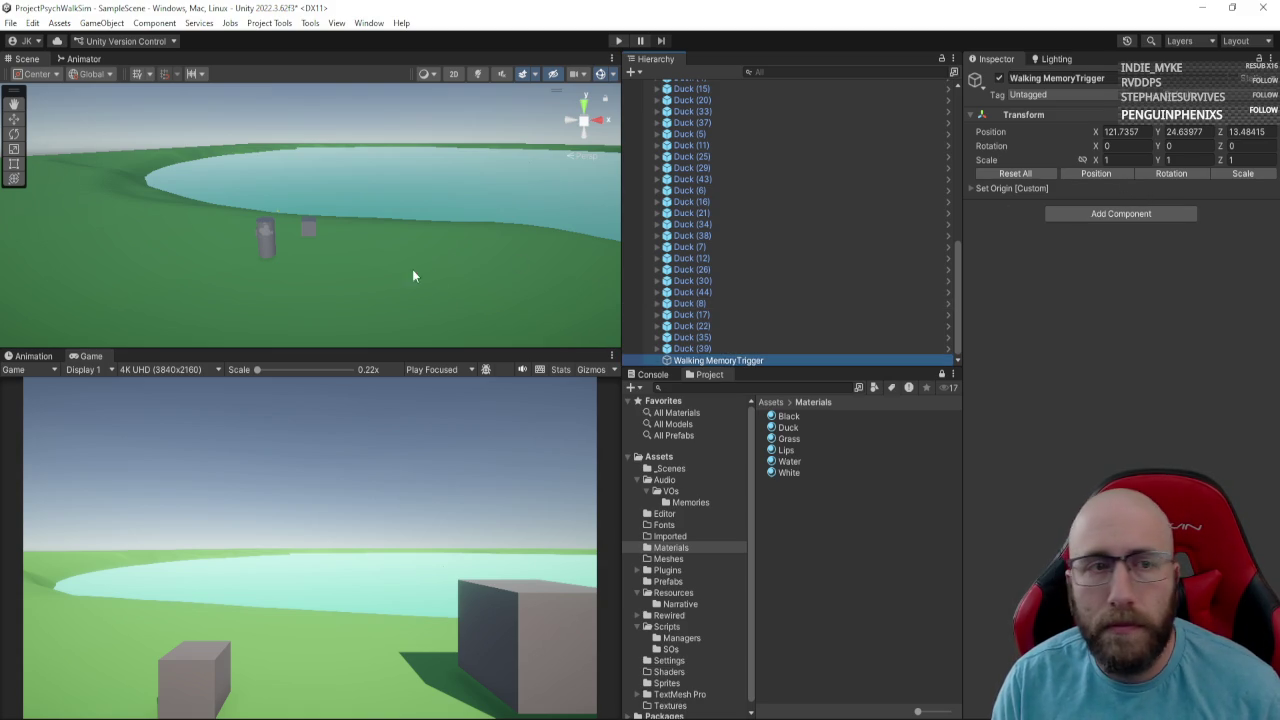
# Place it at 71.5, 19.4, 54 beside the lake and frame it in view.
pyautogui.moveTo(412, 276); pyautogui.dragTo(533, 258)
pyautogui.click(1096, 173)
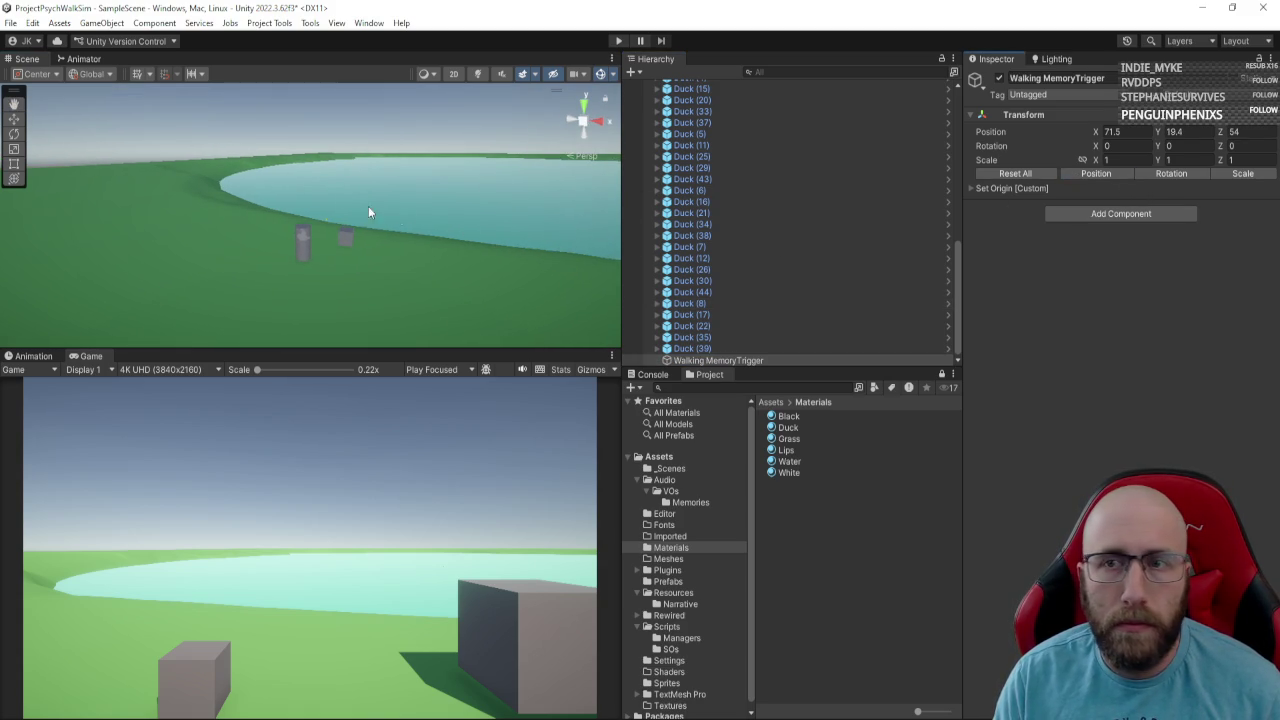
pyautogui.press('f')
pyautogui.moveTo(372, 247)
pyautogui.mouseDown()
pyautogui.moveTo(420, 237)
pyautogui.moveTo(404, 242)
pyautogui.mouseUp()
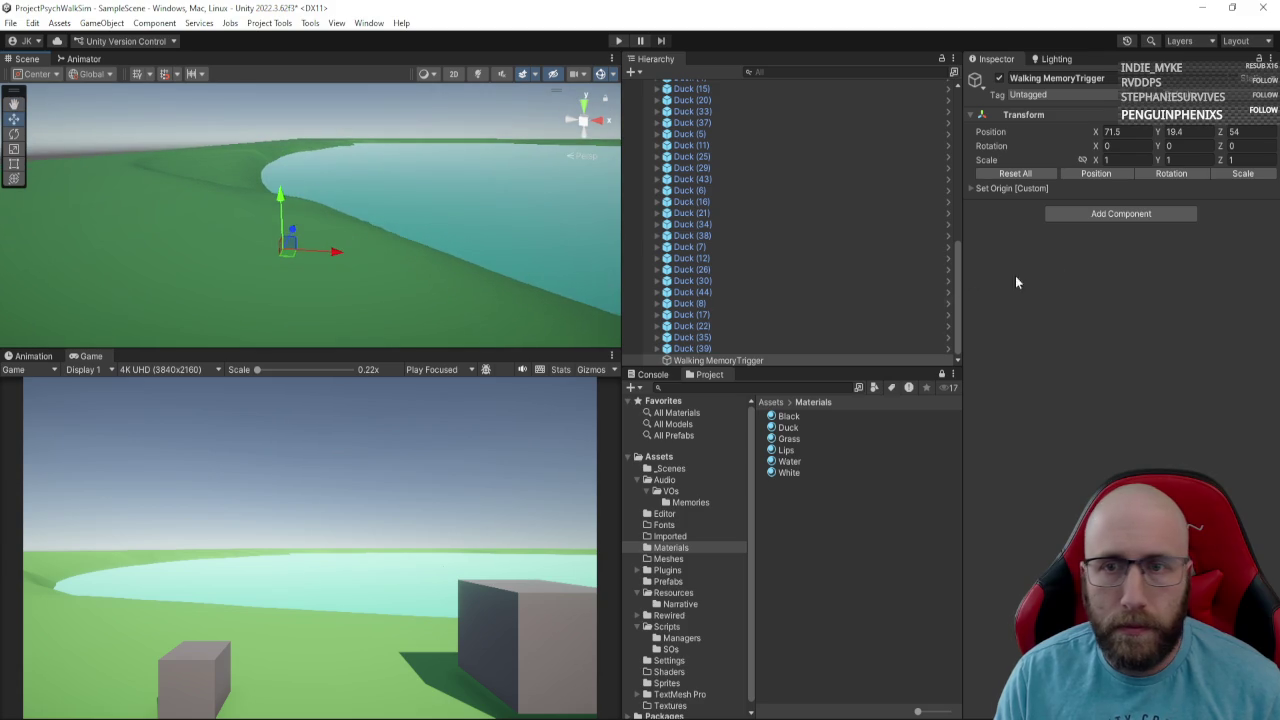
pyautogui.click(1140, 214)
# Add a Box Collider and set the object's scale to 7.17 on all axes.
pyautogui.write('box')
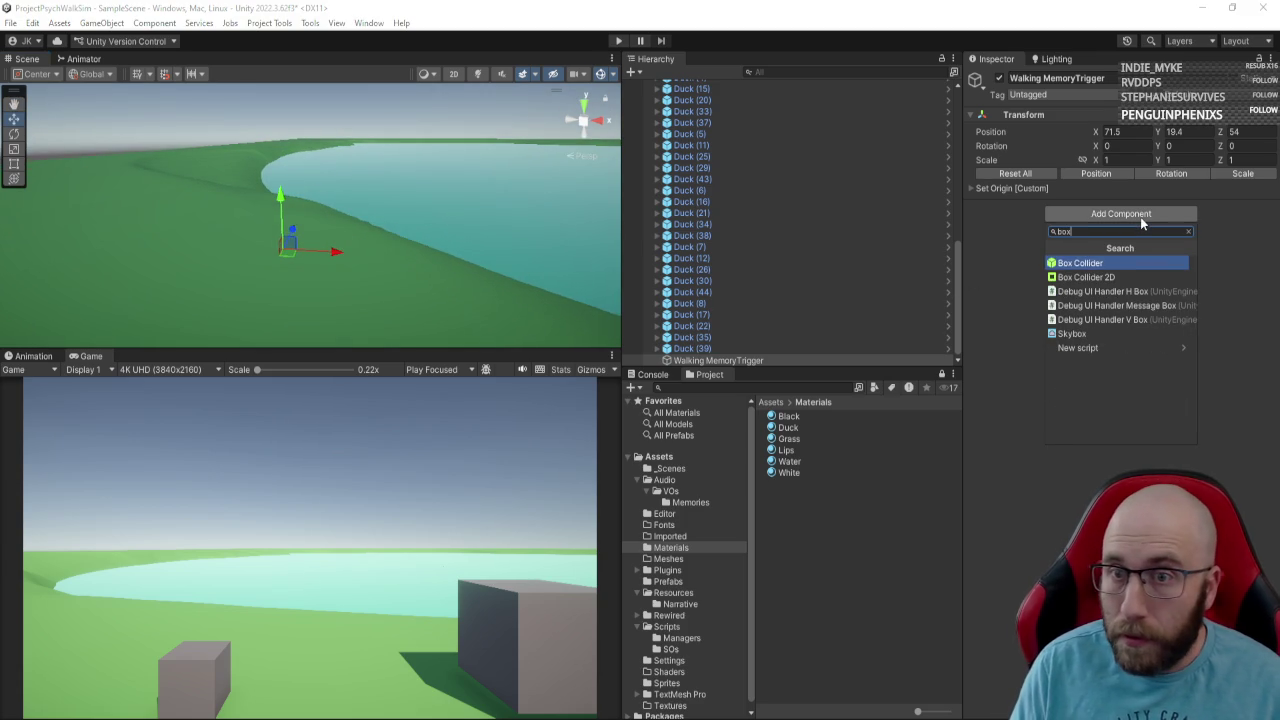
pyautogui.press('Return')
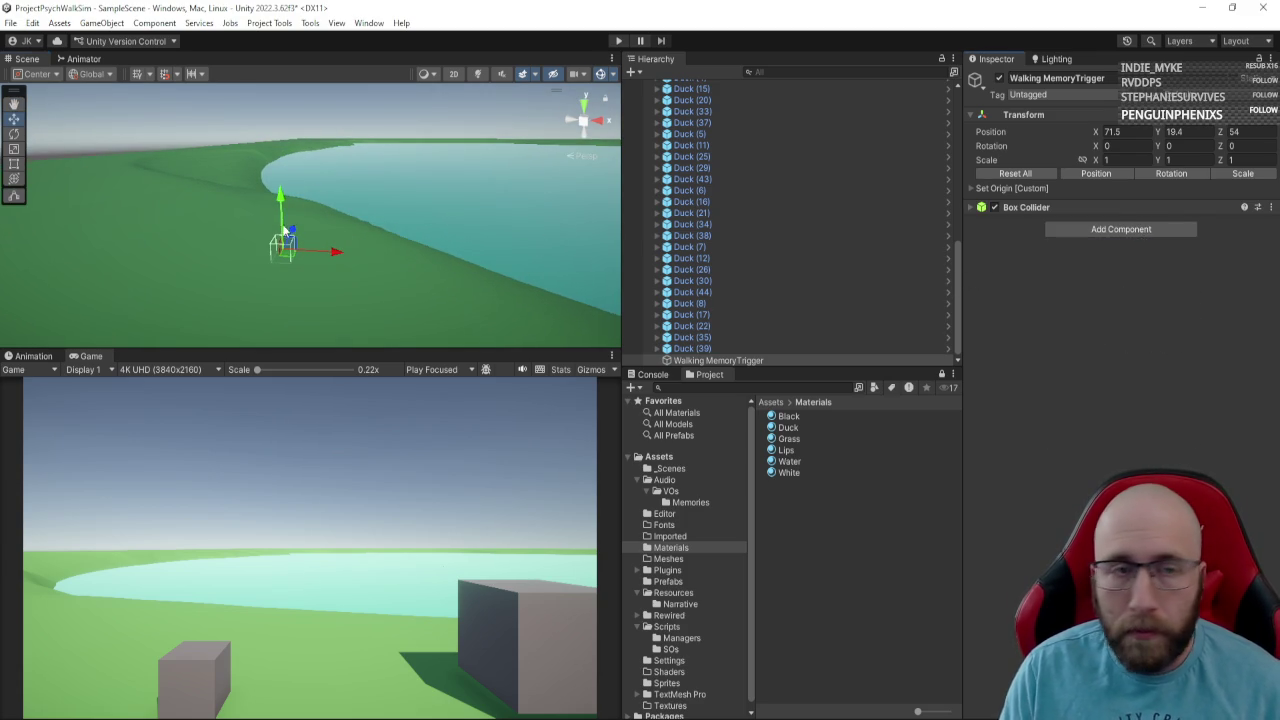
pyautogui.click(969, 207)
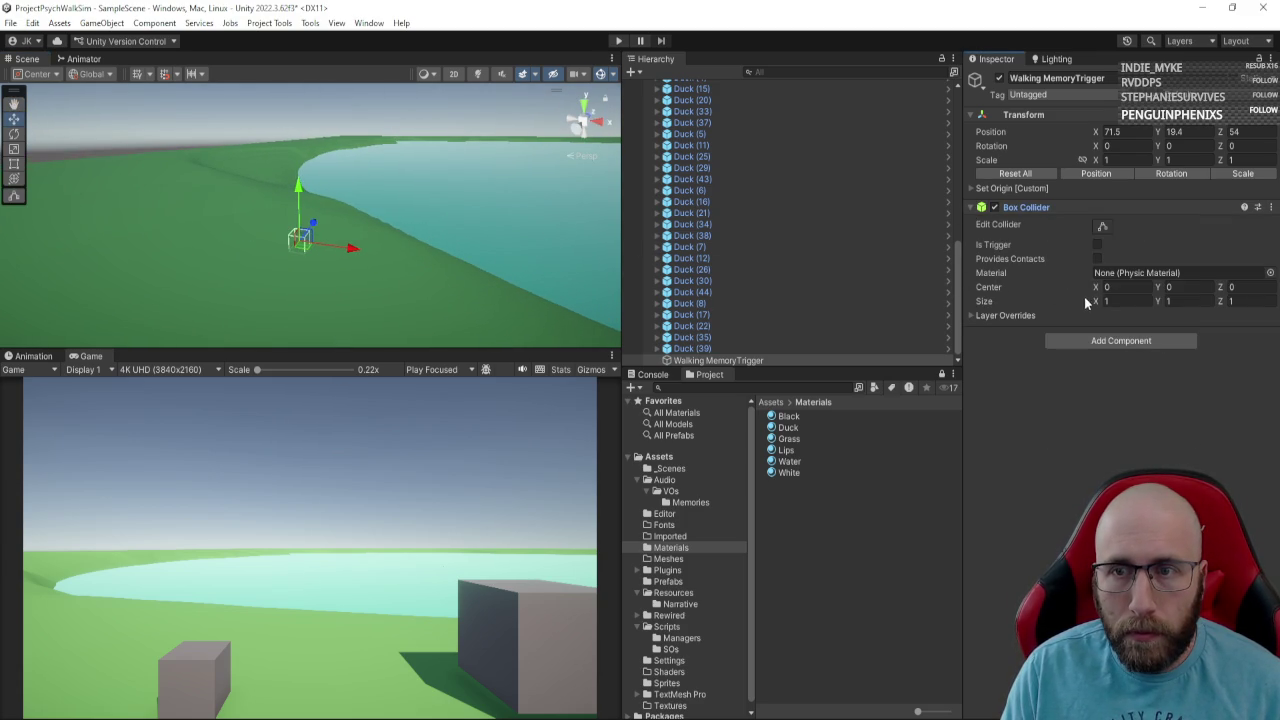
pyautogui.click(1109, 160)
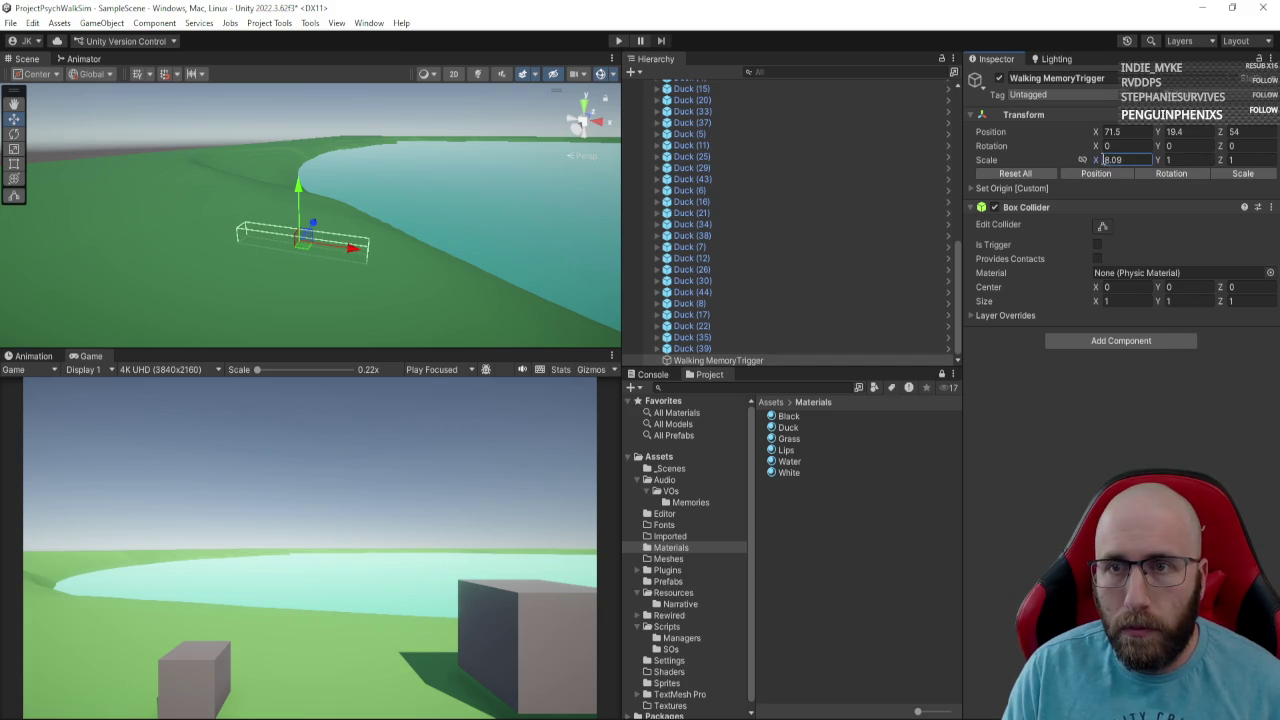
pyautogui.write('7.17')
pyautogui.press('Return')
# Drag the trigger box to the lakeside at 100.45, 22.35, 29.17.
pyautogui.moveTo(420, 200)
pyautogui.mouseDown()
pyautogui.moveTo(622, 209)
pyautogui.moveTo(346, 243)
pyautogui.mouseUp()
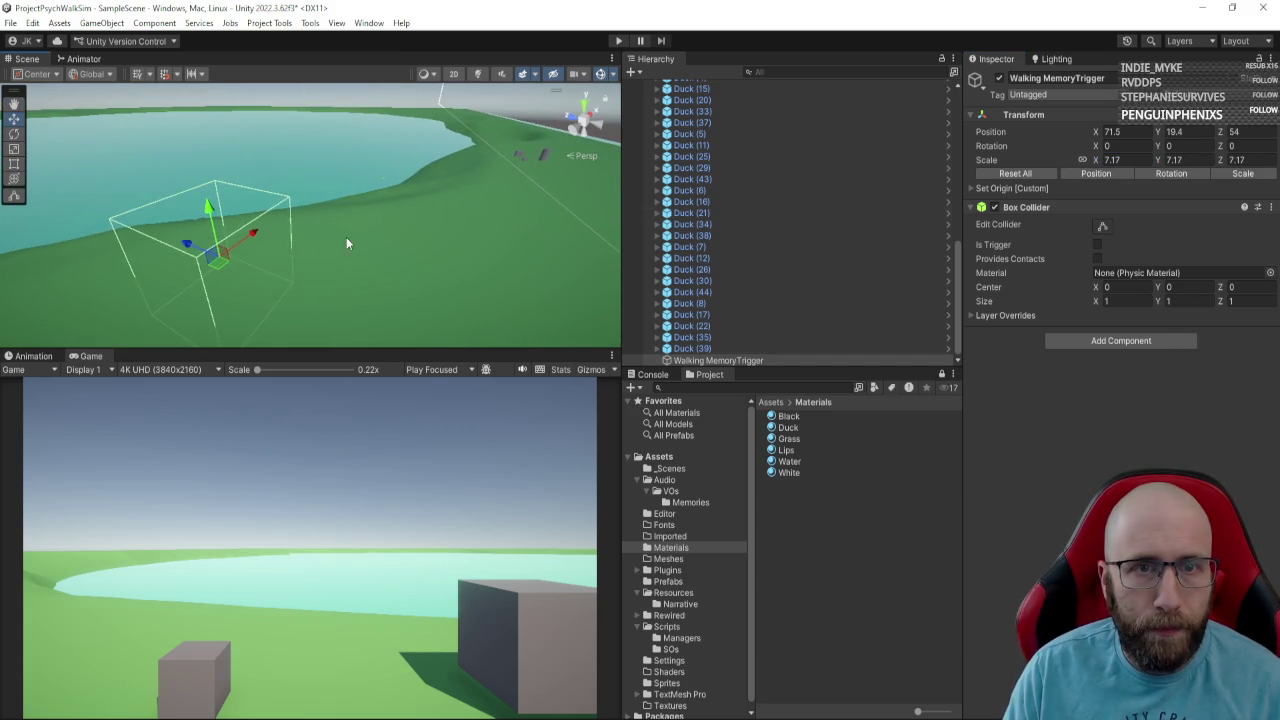
pyautogui.moveTo(222, 270)
pyautogui.mouseDown()
pyautogui.moveTo(445, 253)
pyautogui.moveTo(540, 195)
pyautogui.mouseUp()
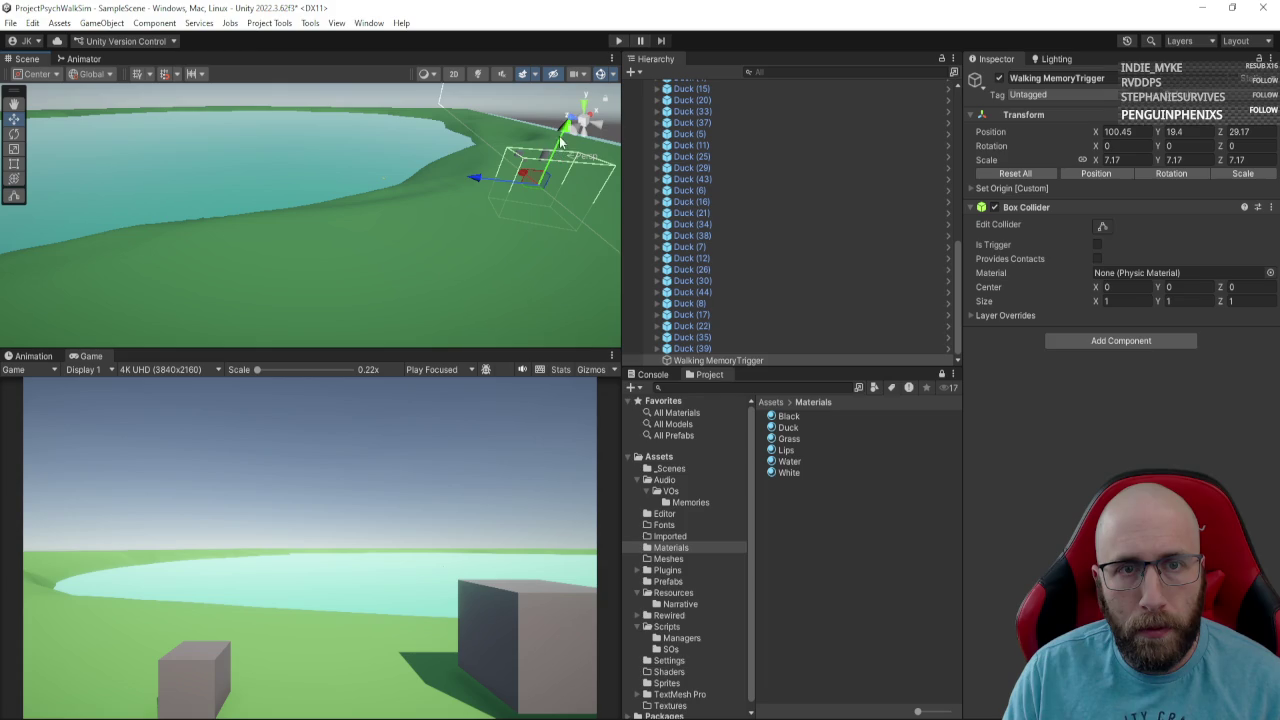
pyautogui.moveTo(565, 128)
pyautogui.mouseDown()
pyautogui.moveTo(508, 167)
pyautogui.moveTo(456, 174)
pyautogui.moveTo(418, 124)
pyautogui.mouseUp()
pyautogui.moveTo(430, 170)
pyautogui.mouseDown()
pyautogui.moveTo(413, 190)
pyautogui.moveTo(342, 195)
pyautogui.mouseUp()
pyautogui.click(1118, 345)
# Add a Memory Trigger using MEM_PhotoDock1, Trigger On Walk on, Trigger On Inspect Begin off.
pyautogui.write('memory')
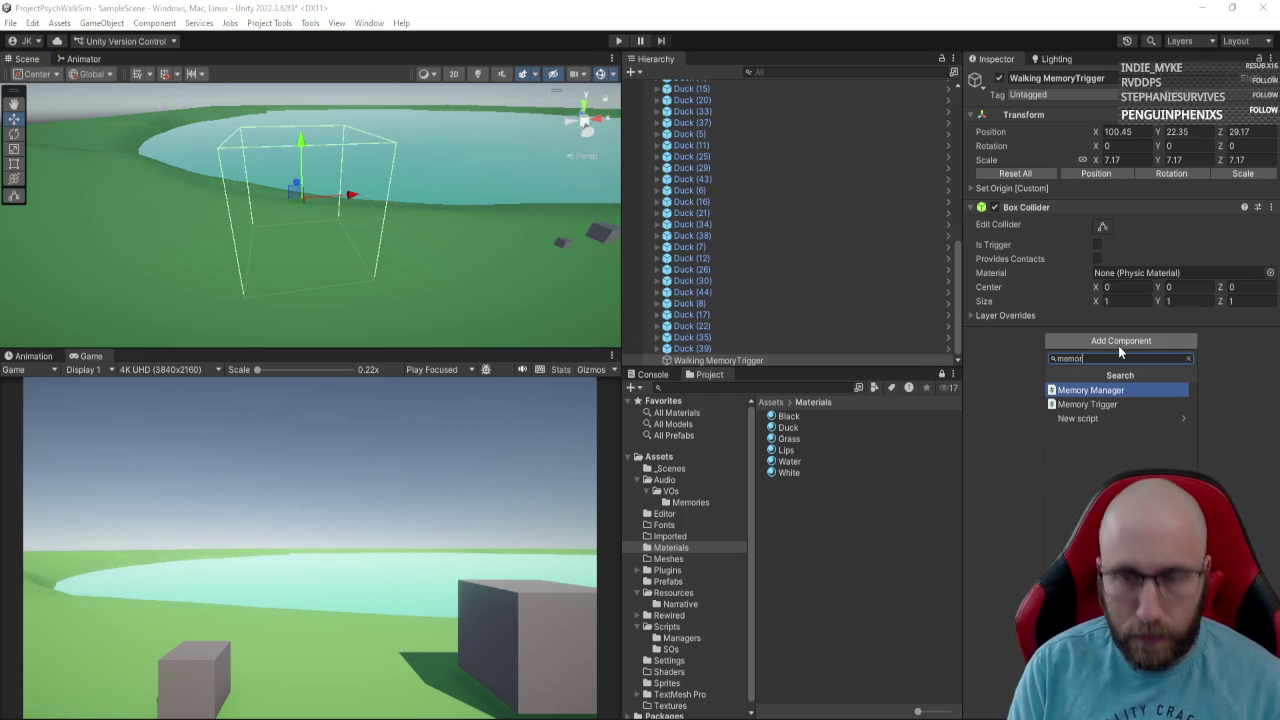
pyautogui.press('Down')
pyautogui.press('Return')
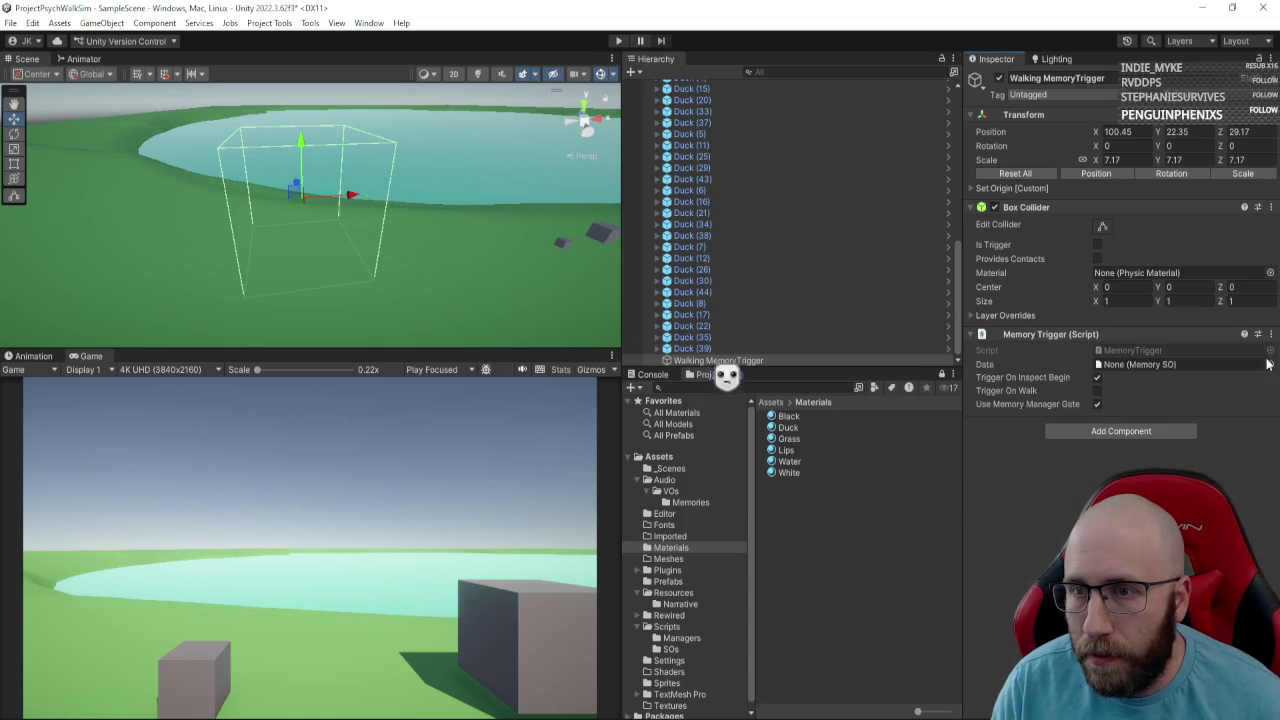
pyautogui.click(1270, 364)
pyautogui.doubleClick(1220, 424)
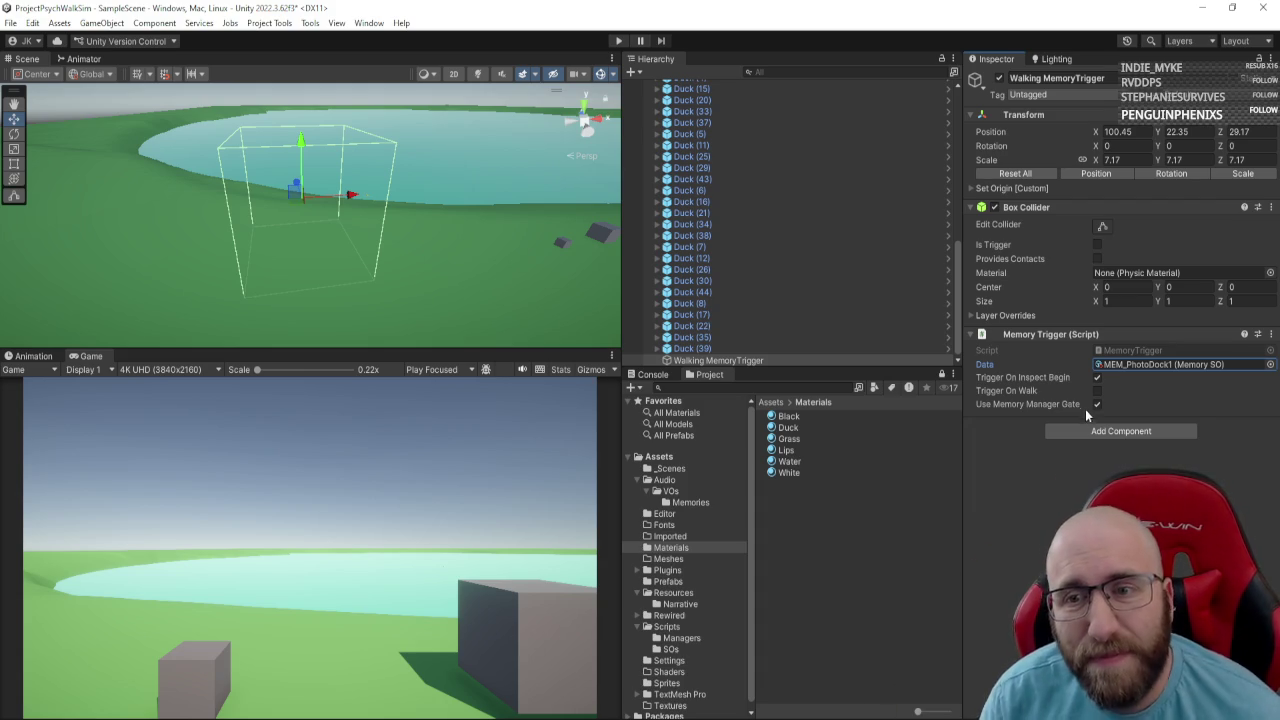
pyautogui.click(1097, 391)
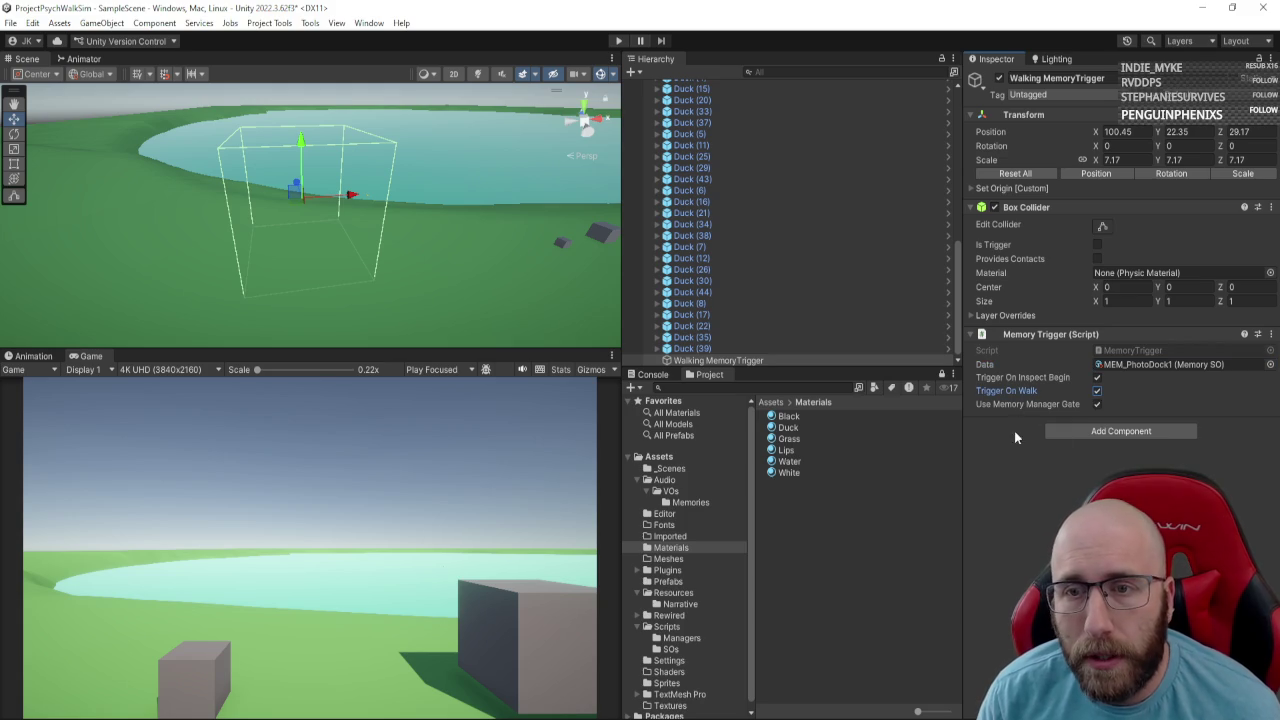
pyautogui.click(1097, 378)
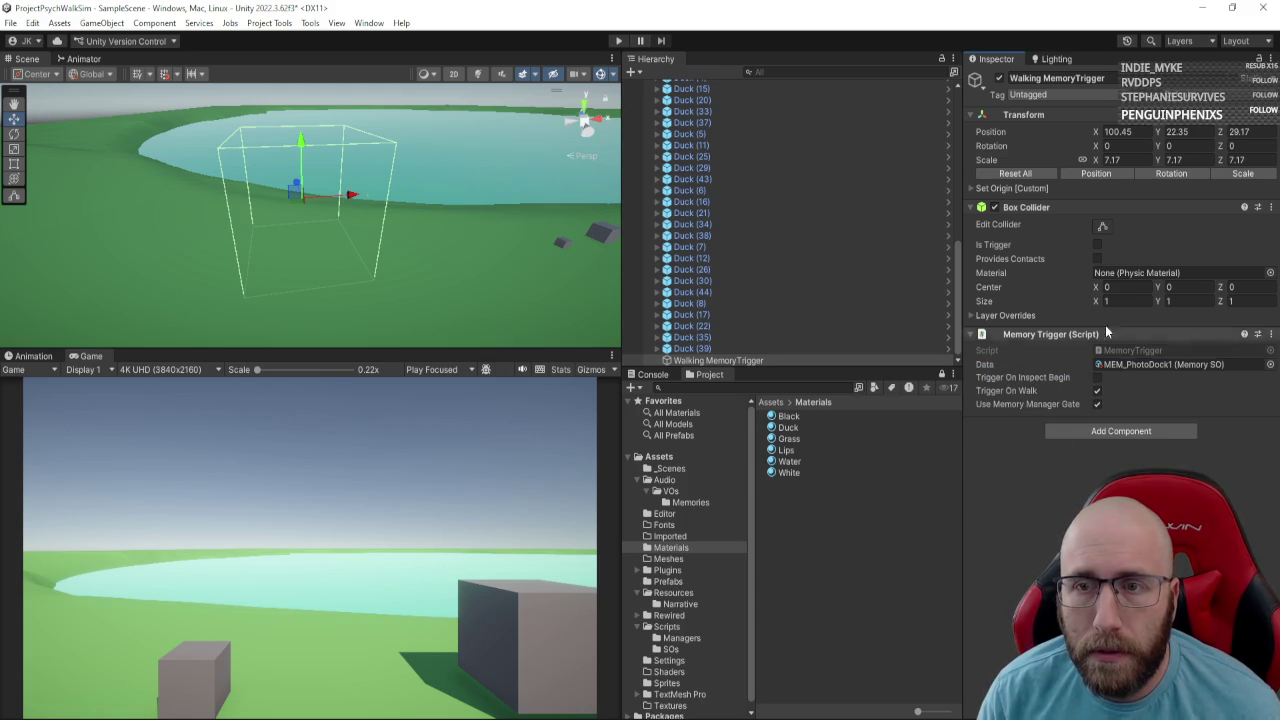
# Make the Box Collider a trigger and tag the Player object as Player.
pyautogui.click(1097, 245)
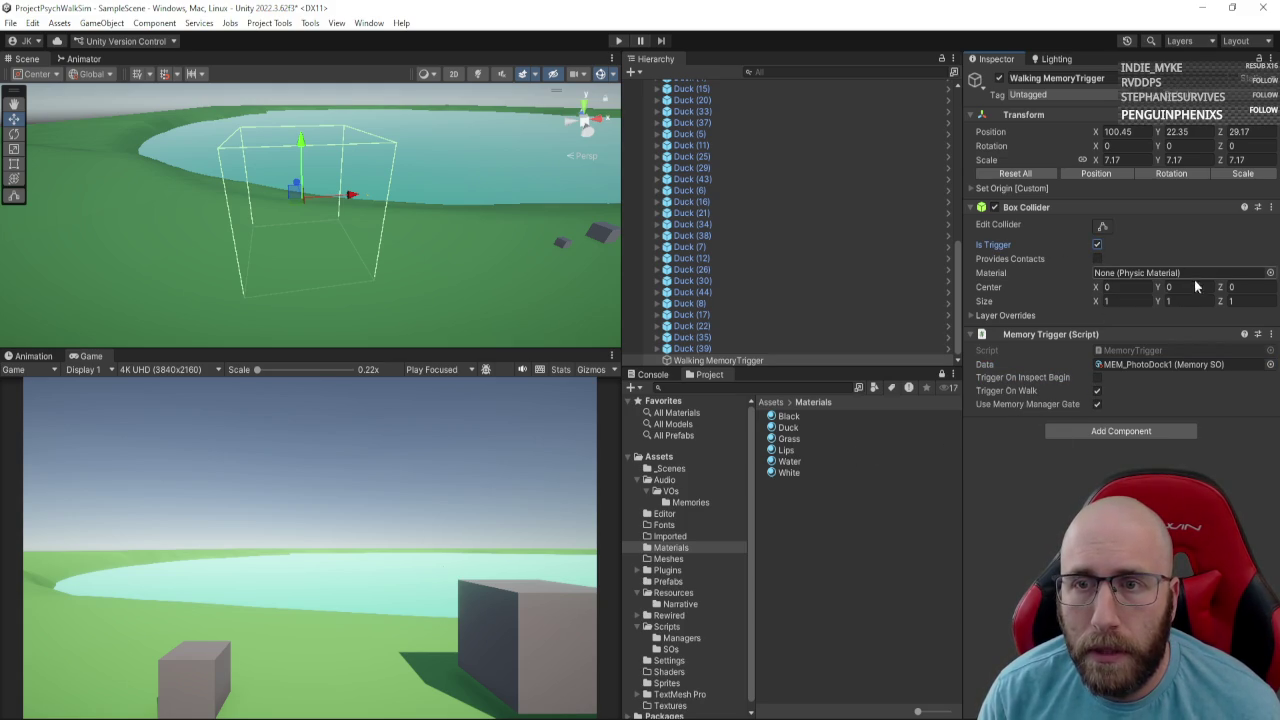
pyautogui.scroll(10, 753, 308)
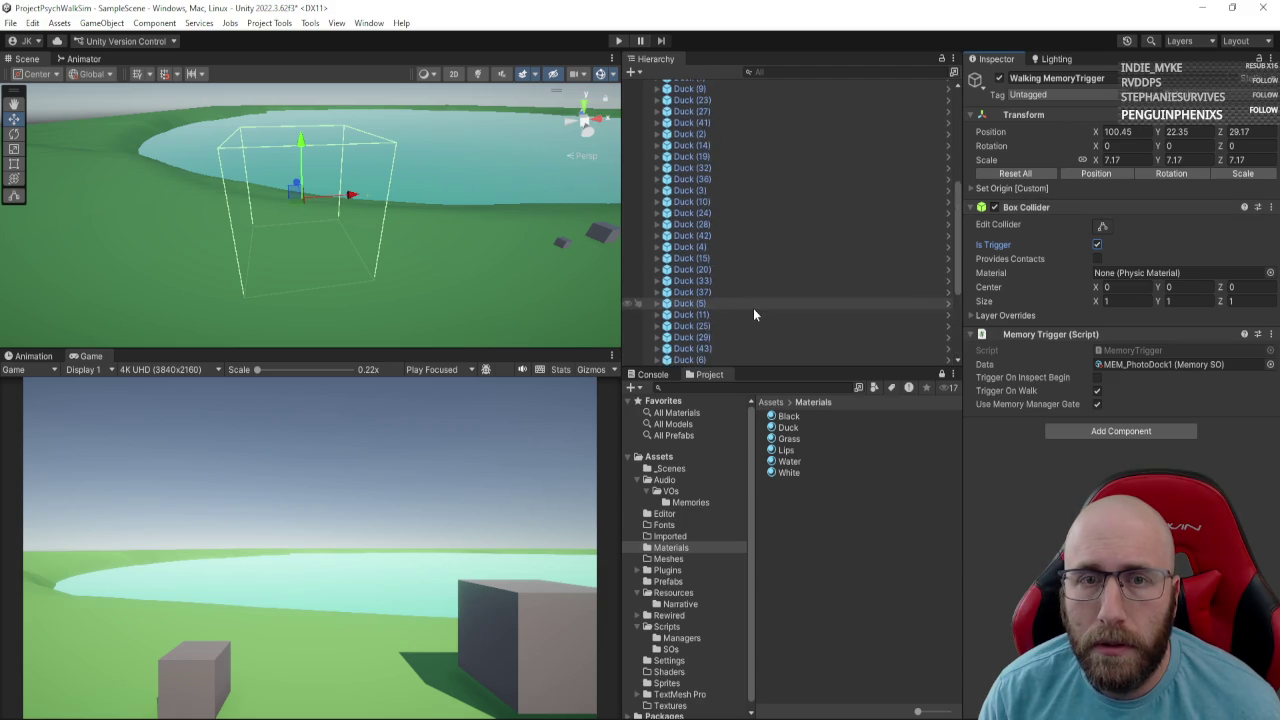
pyautogui.moveTo(709, 243); pyautogui.dragTo(719, 234)
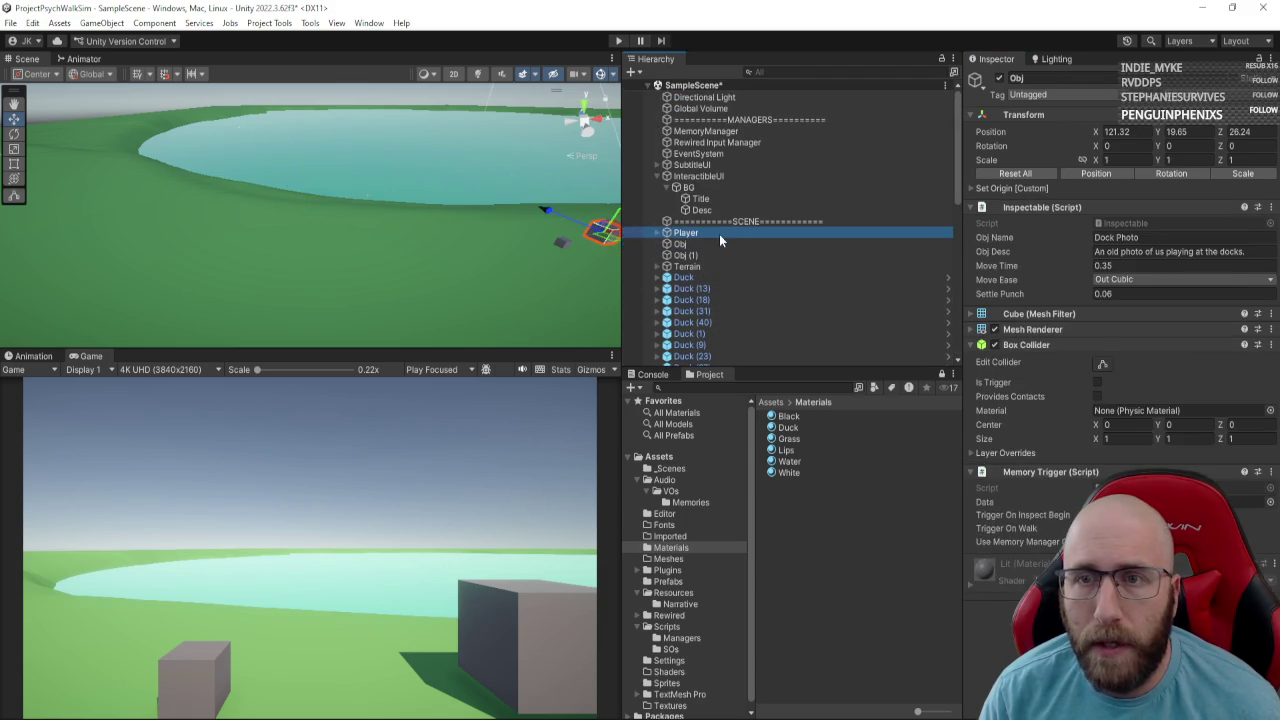
pyautogui.click(1072, 96)
pyautogui.click(1060, 188)
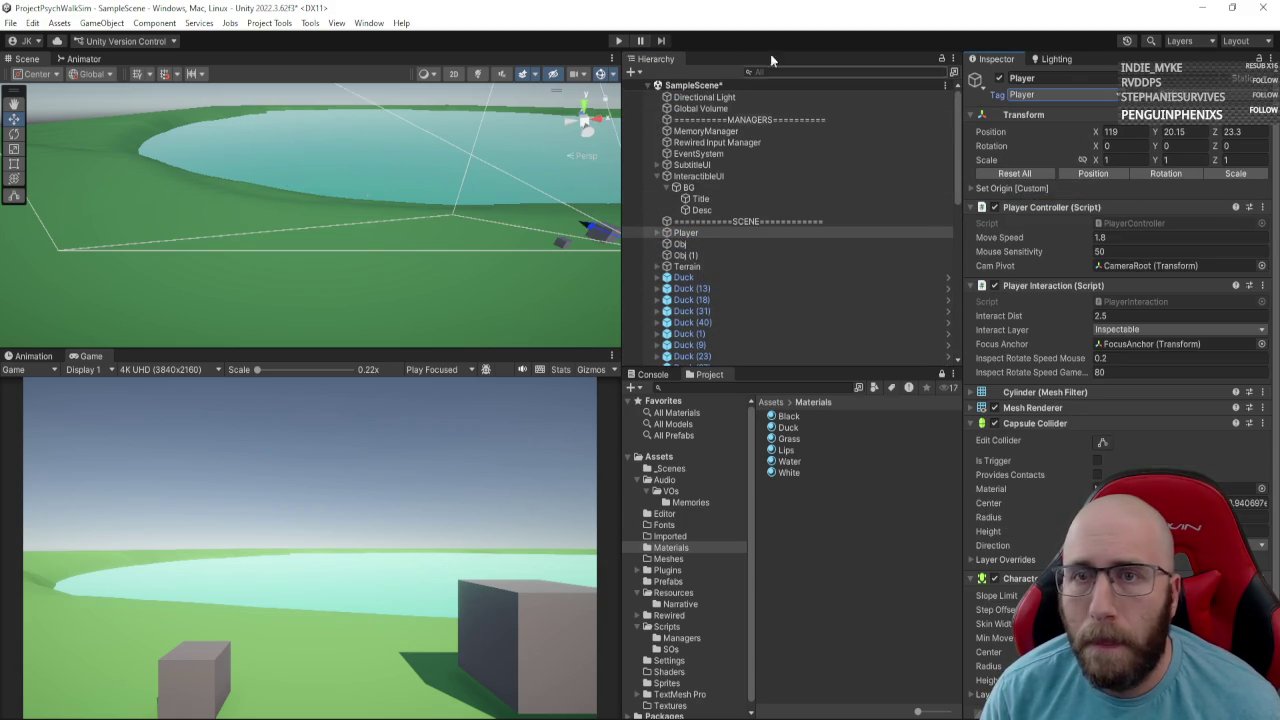
pyautogui.click(618, 41)
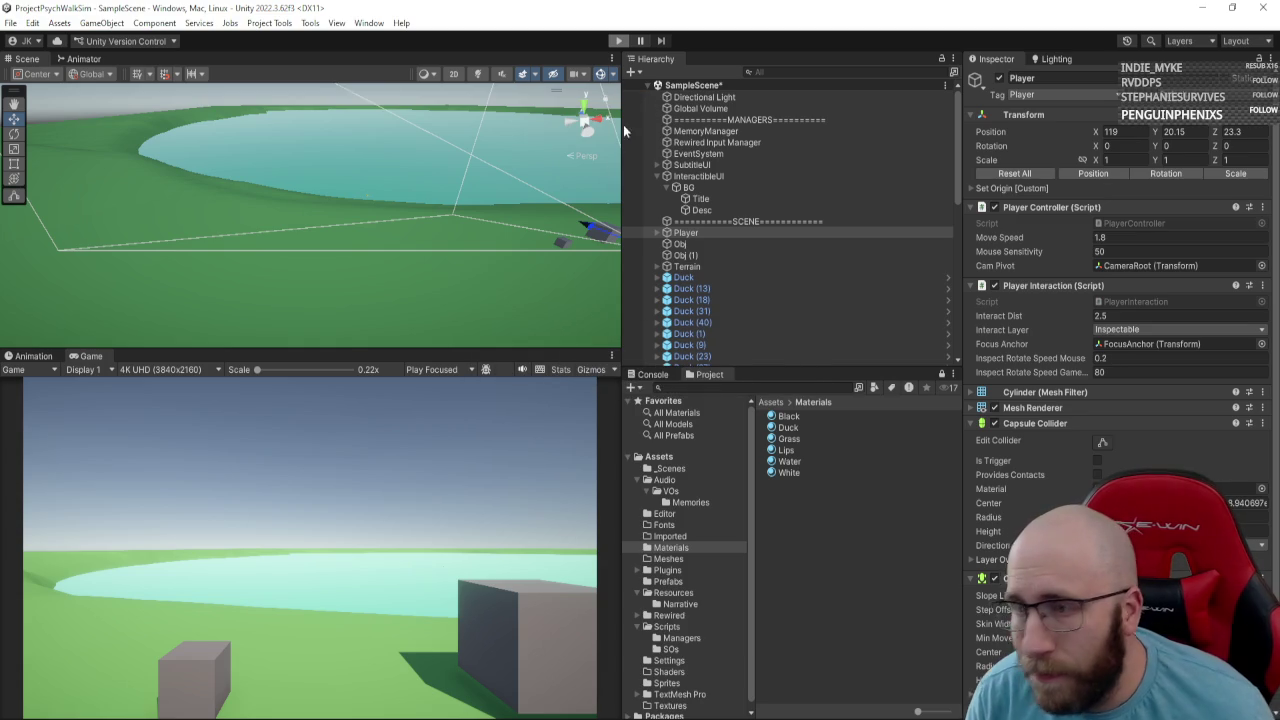
# Walk the player into the trigger box, watch the dock-boards subtitle, then stop play.
pyautogui.scroll(-10, 733, 290)
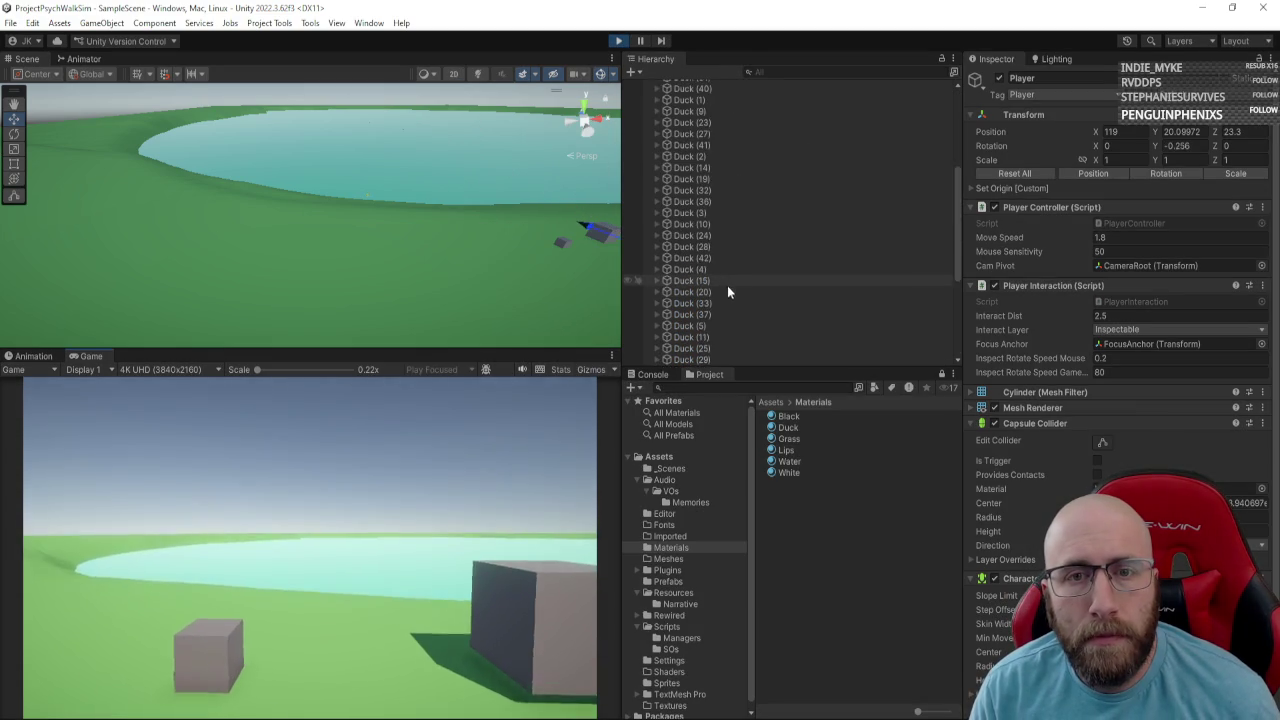
pyautogui.click(665, 350)
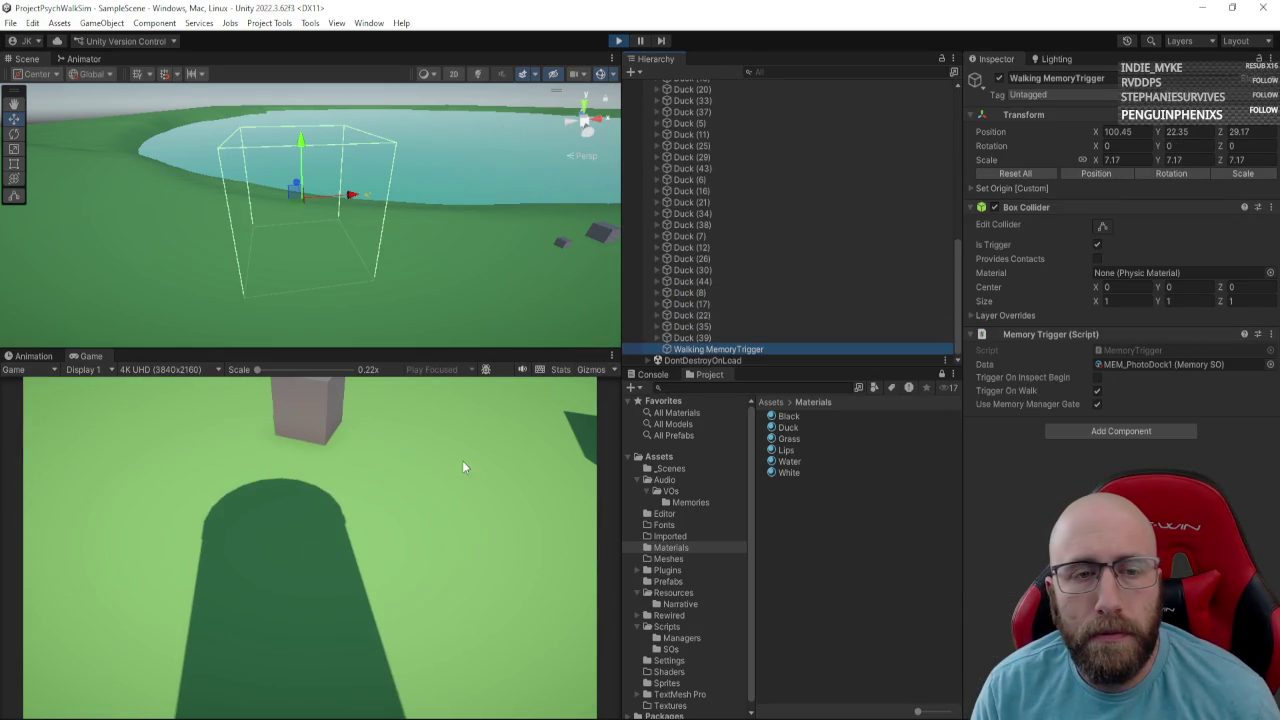
pyautogui.click(463, 465)
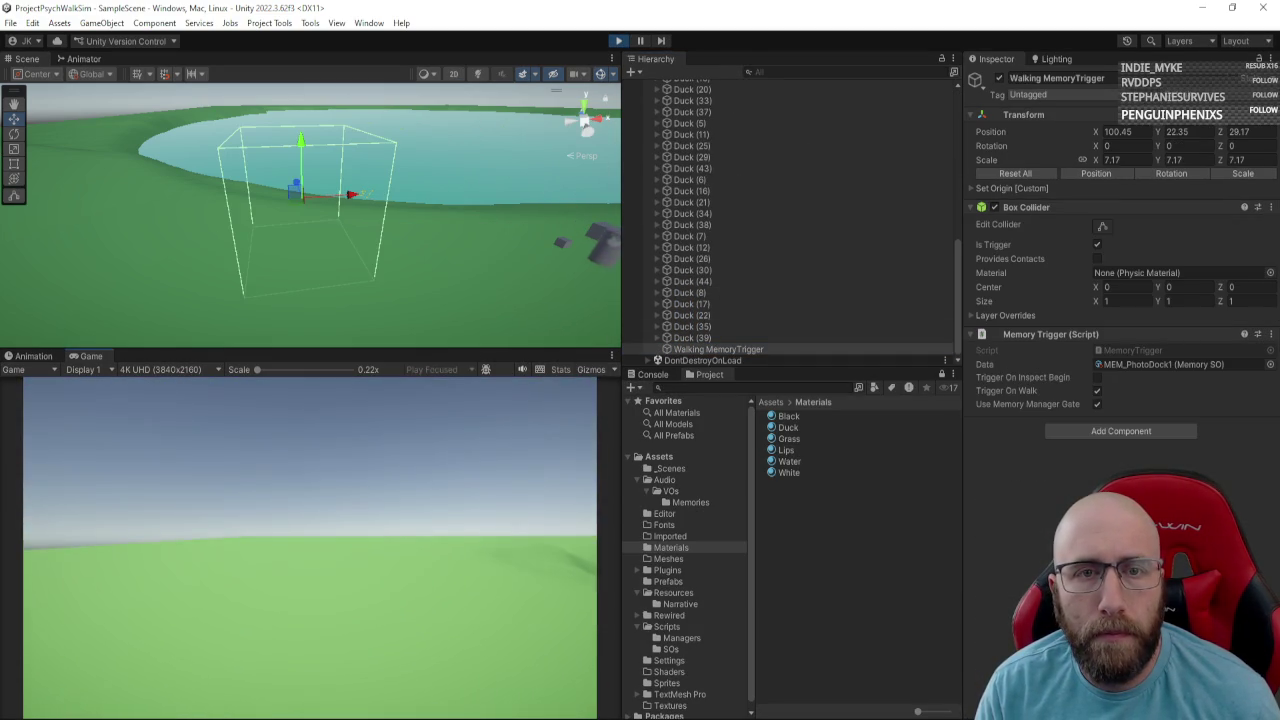
pyautogui.press('w')
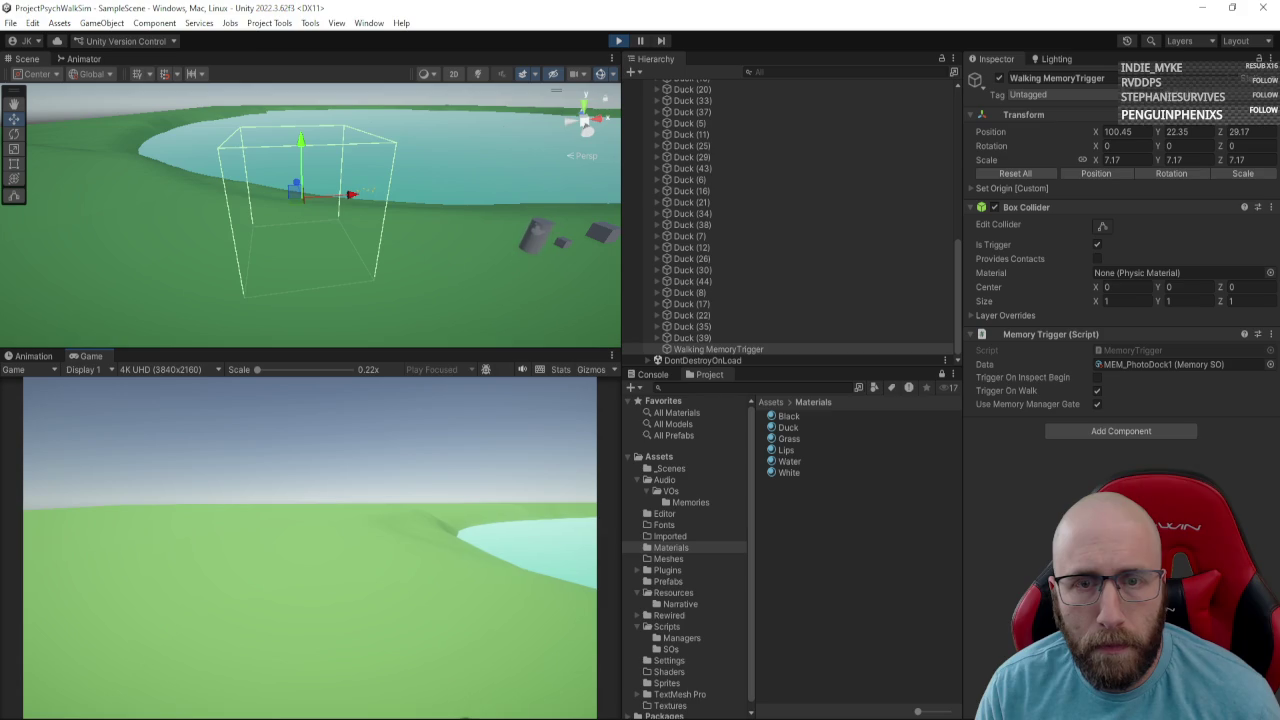
pyautogui.press('w')
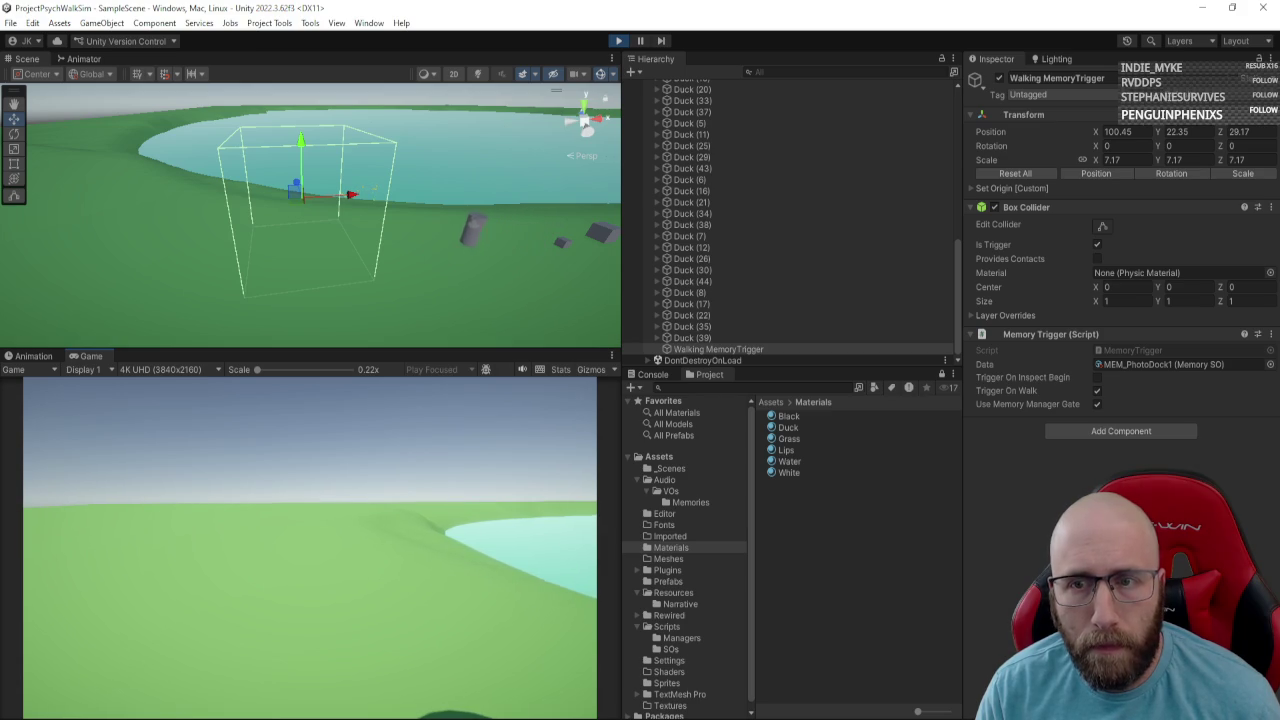
pyautogui.press('w')
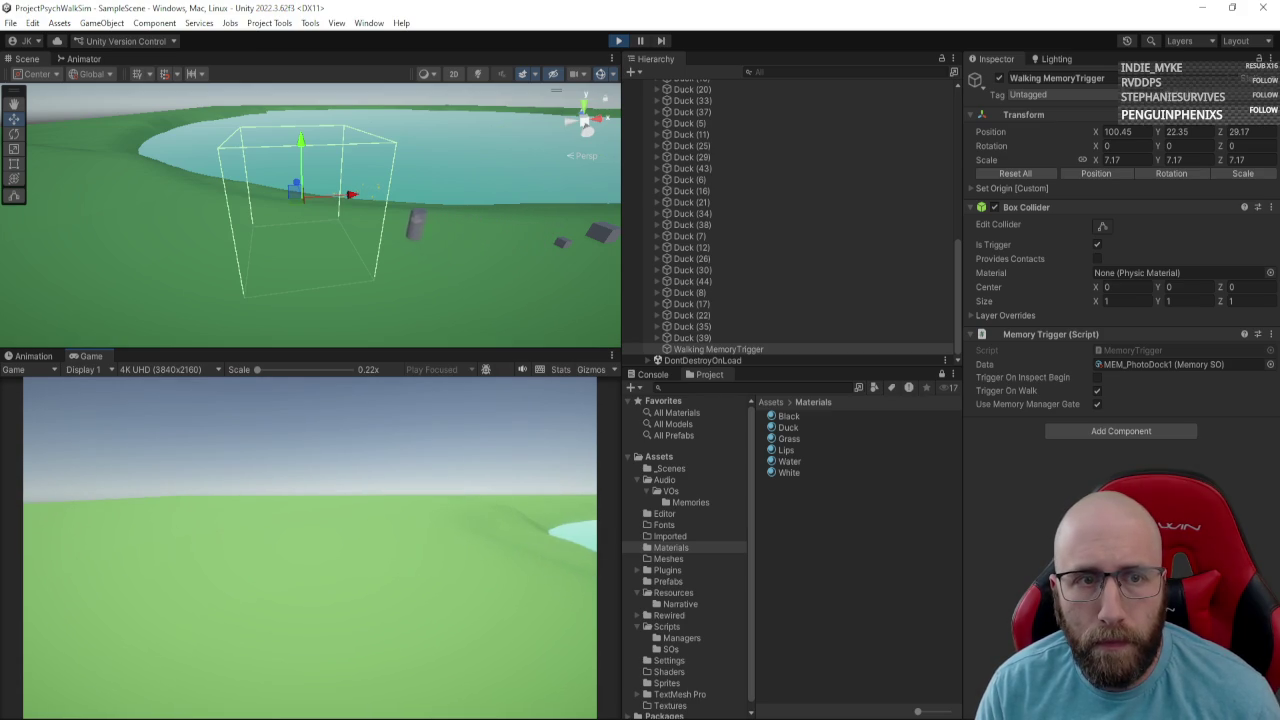
pyautogui.press('w')
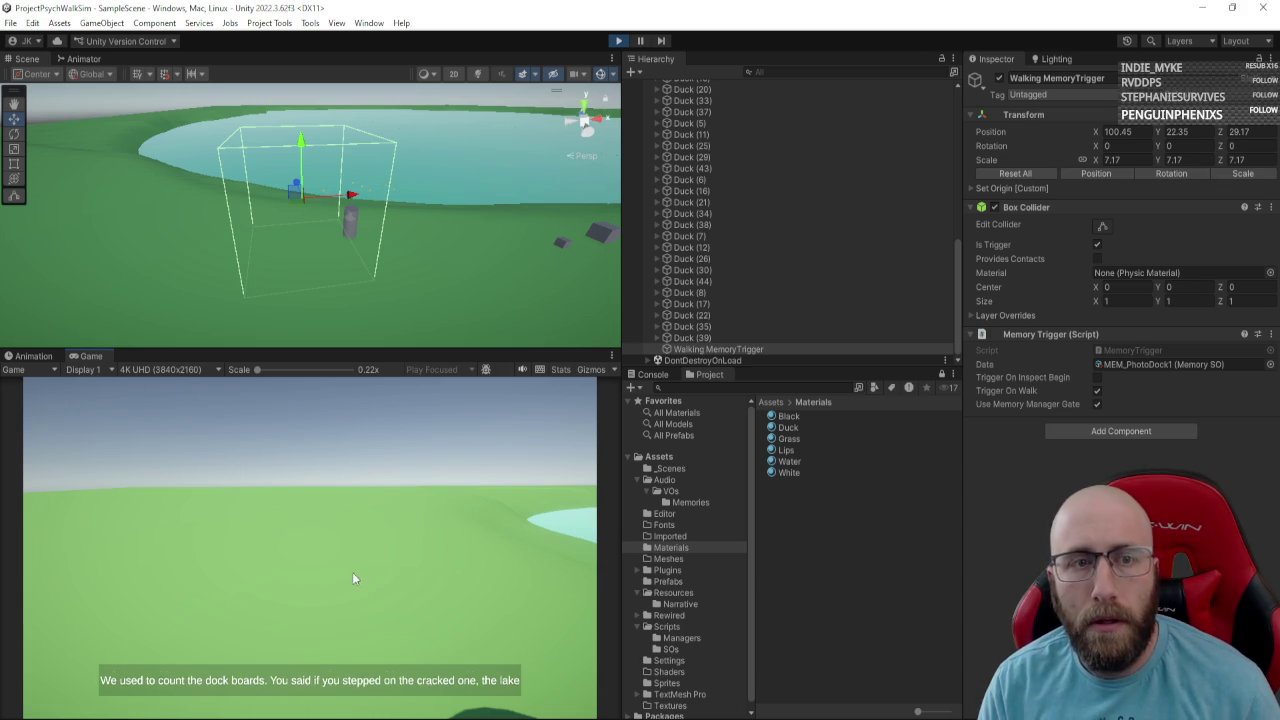
pyautogui.click(619, 41)
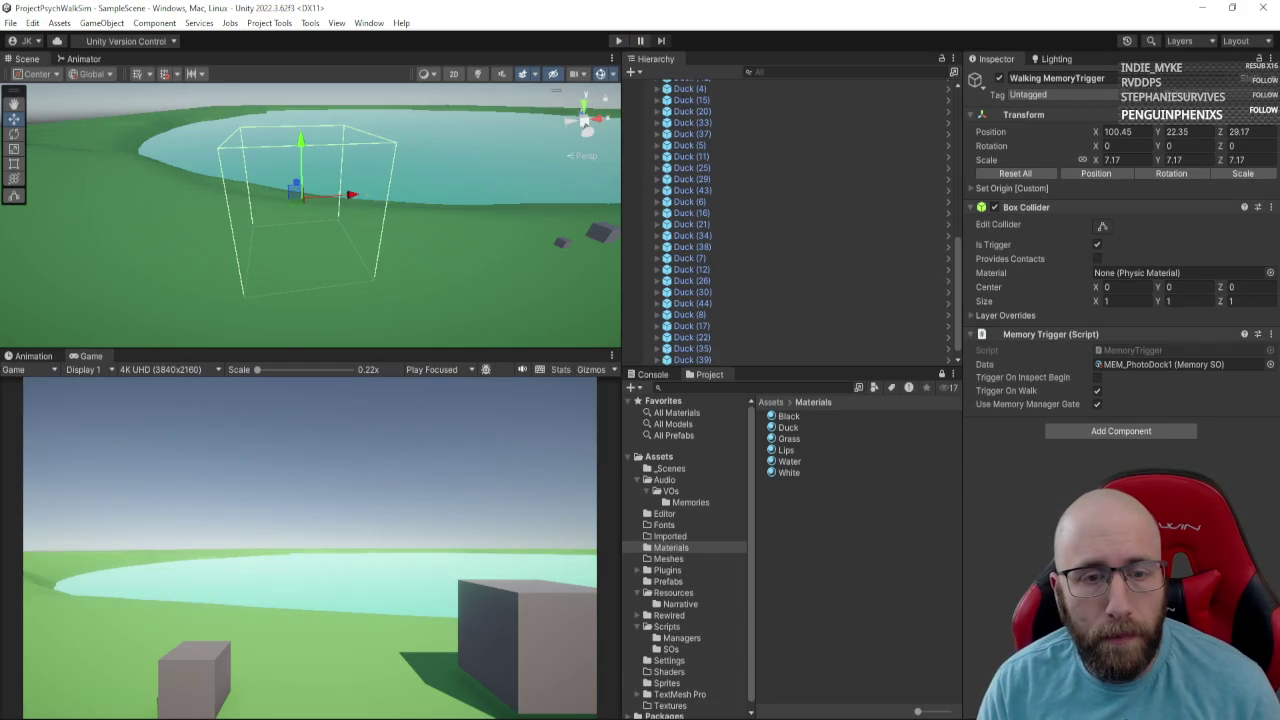
# Follow the Play call into MemoryManager's PlayQueue coroutine and review its lockPlayer check.
pyautogui.hotkey('alt', 'Tab')
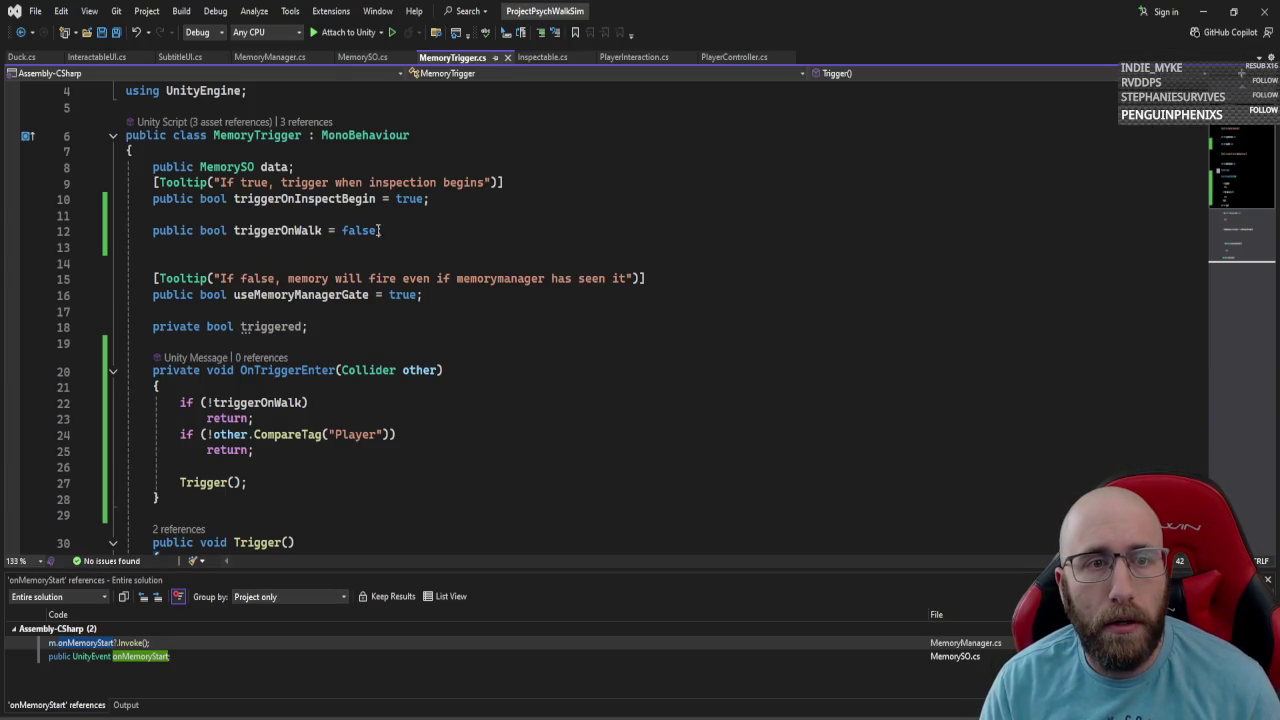
pyautogui.scroll(-5, 549, 240)
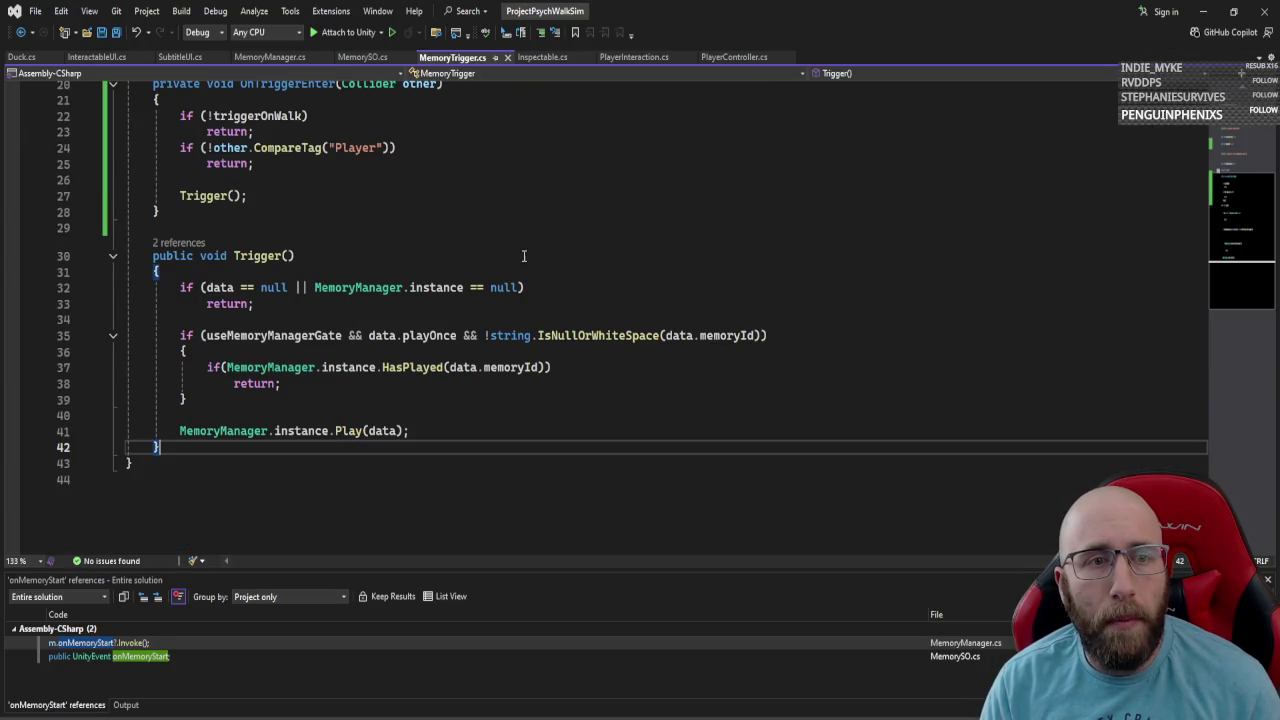
pyautogui.click(355, 430)
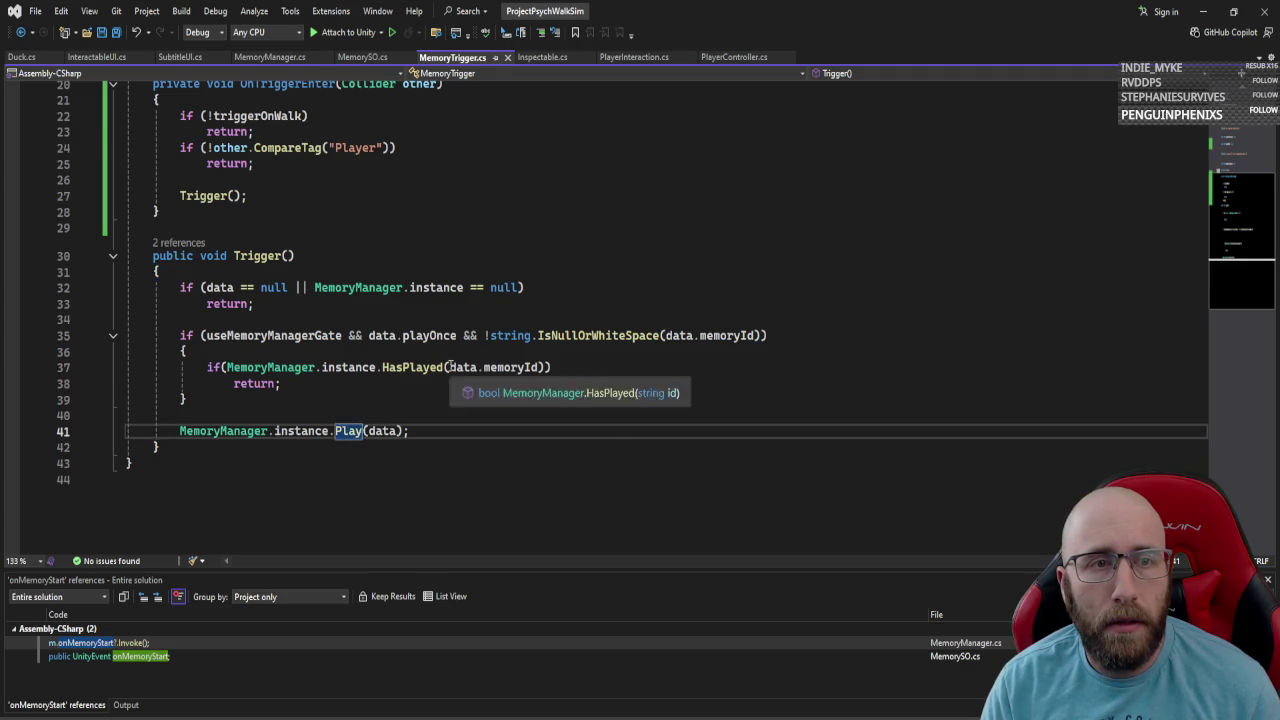
pyautogui.scroll(-1, 456, 367)
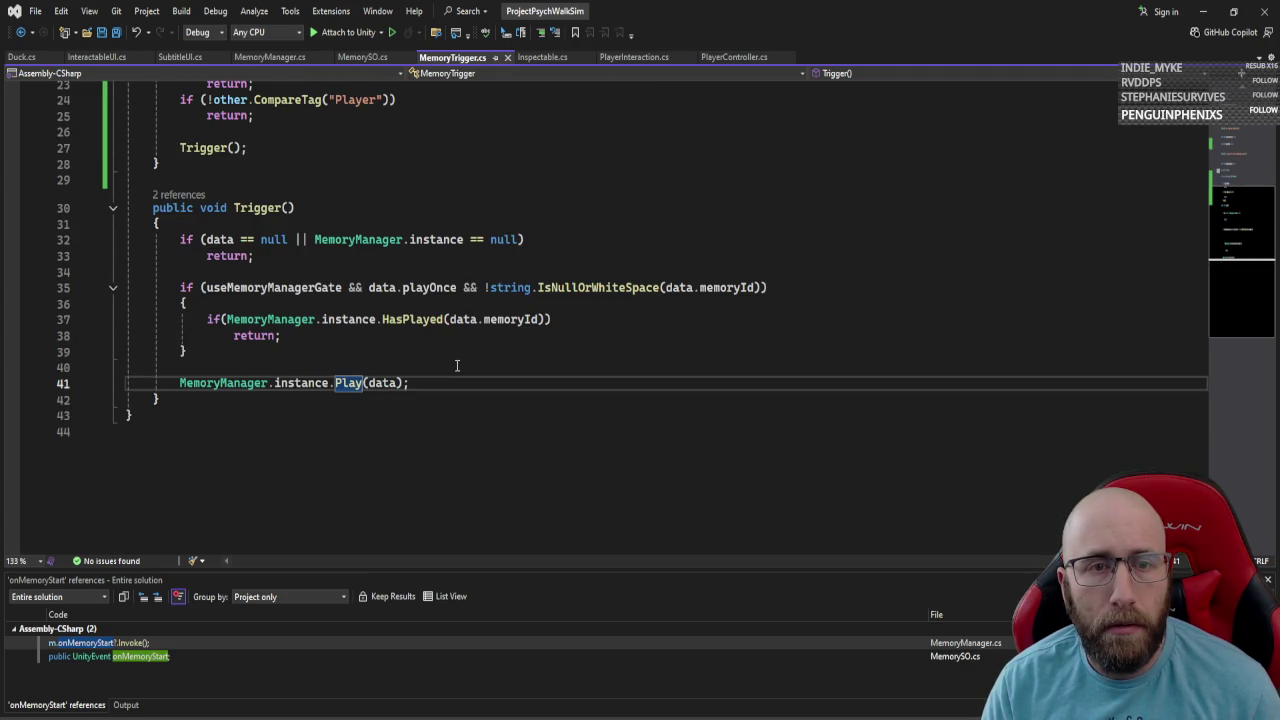
pyautogui.press('F12')
pyautogui.scroll(-5, 400, 370)
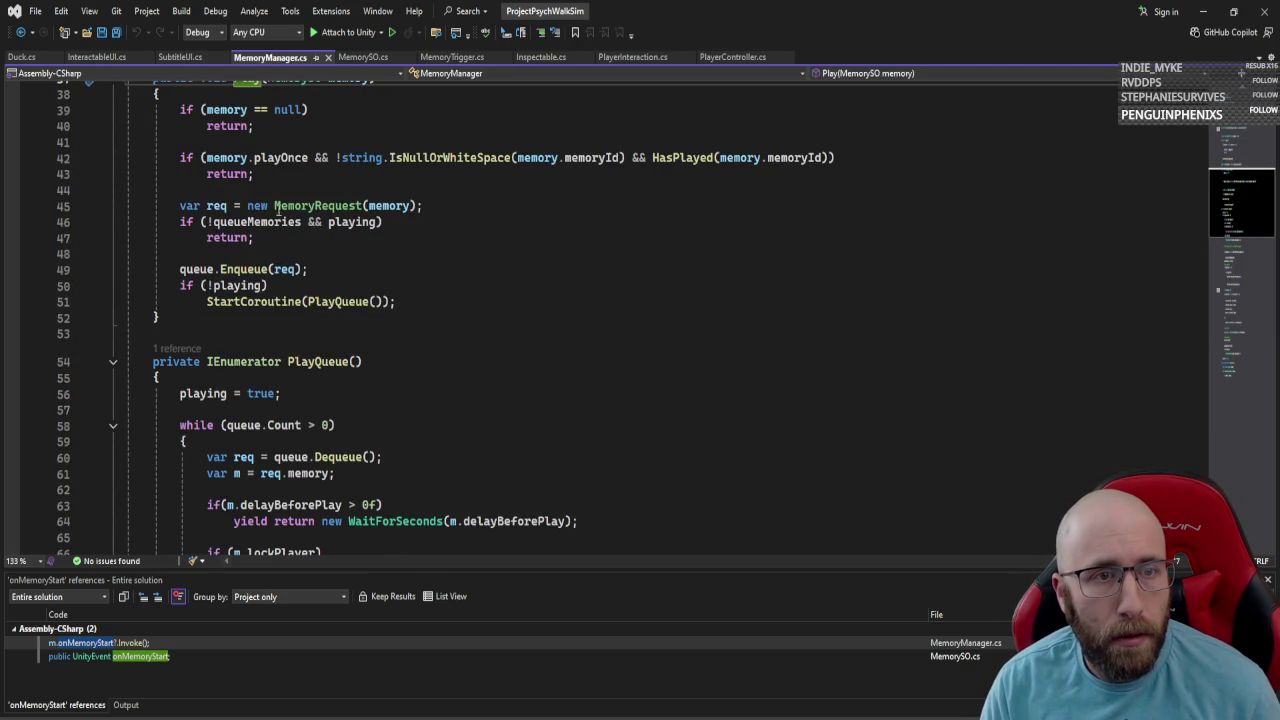
pyautogui.click(376, 301)
pyautogui.scroll(3, 463, 327)
pyautogui.scroll(-2, 463, 327)
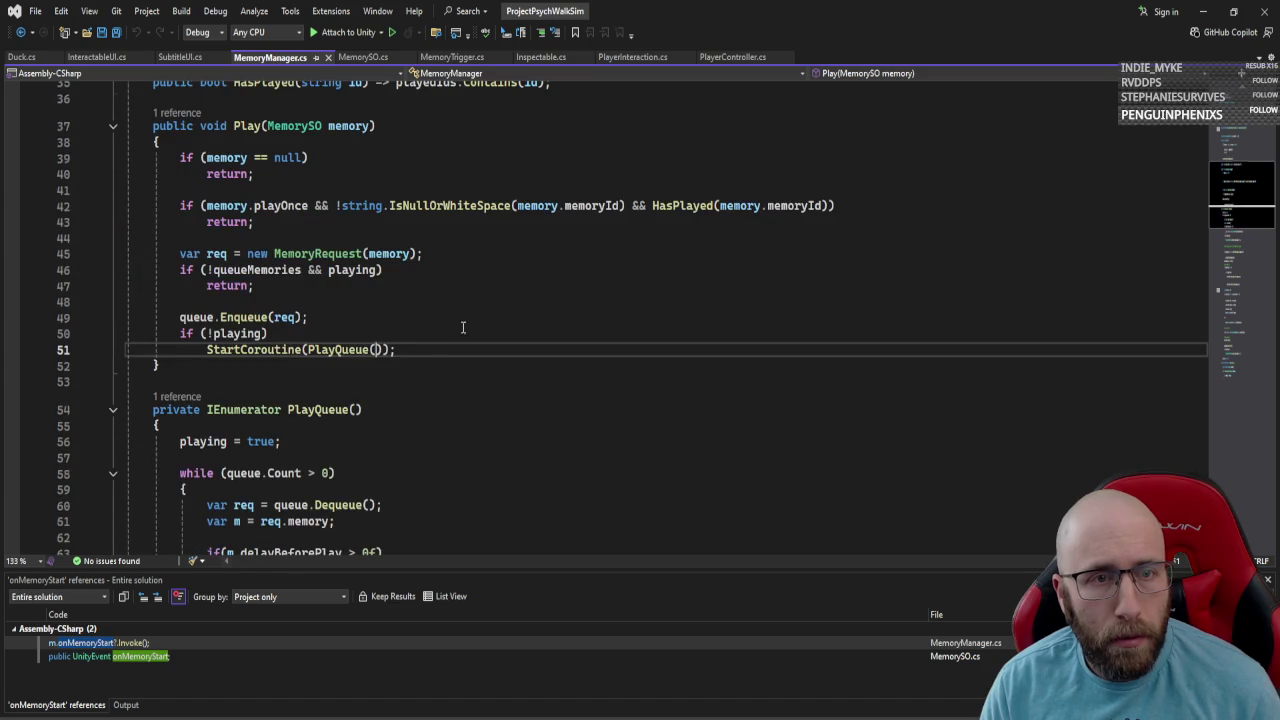
pyautogui.scroll(-5, 472, 369)
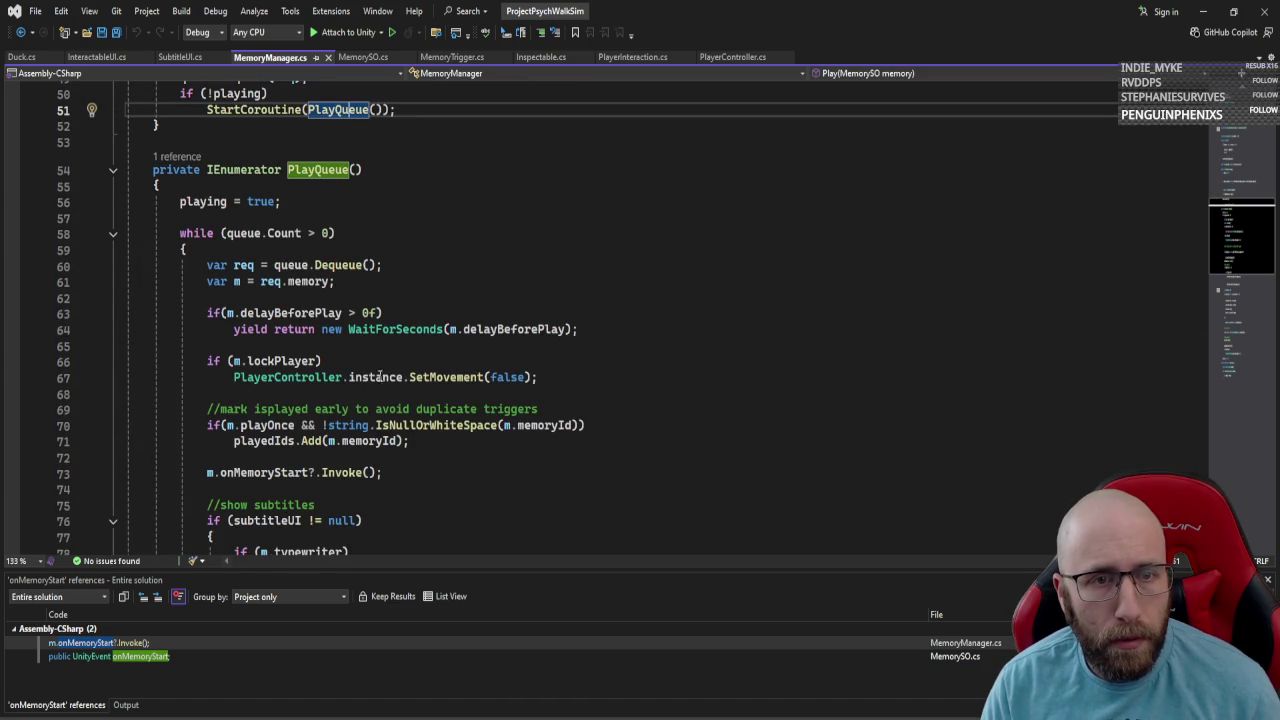
pyautogui.click(303, 361)
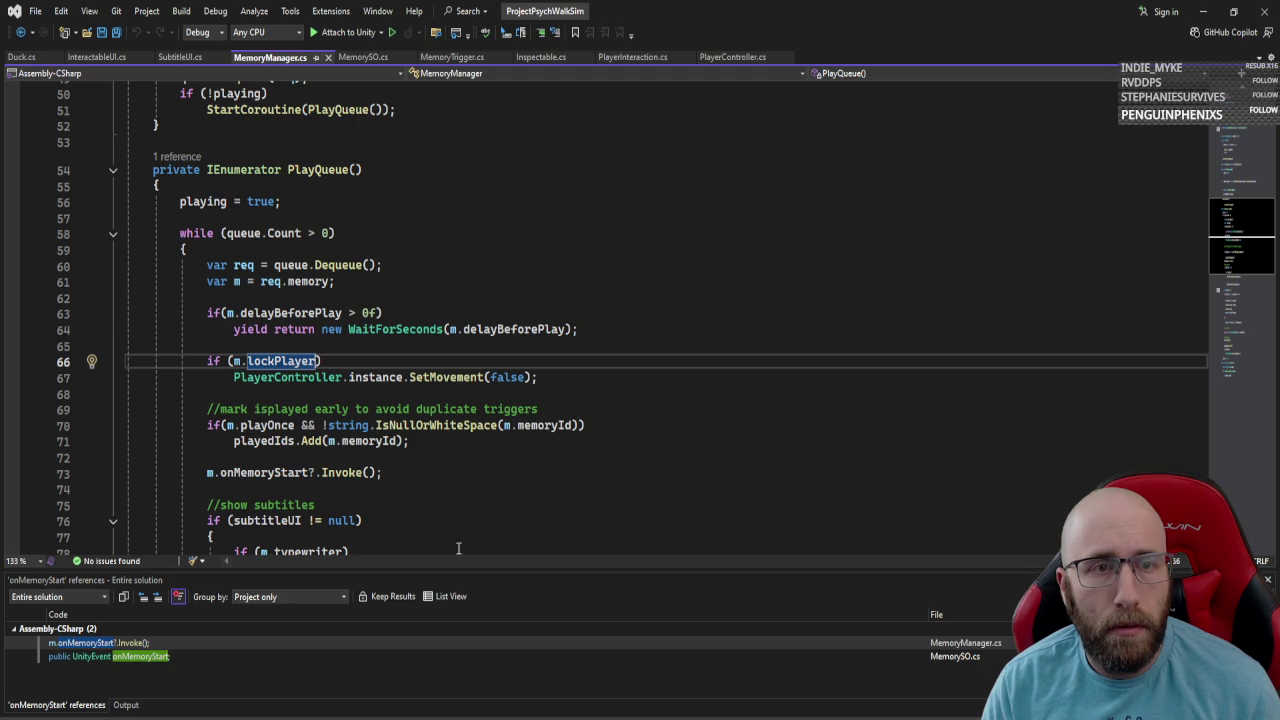
pyautogui.hotkey('alt', 'Tab')
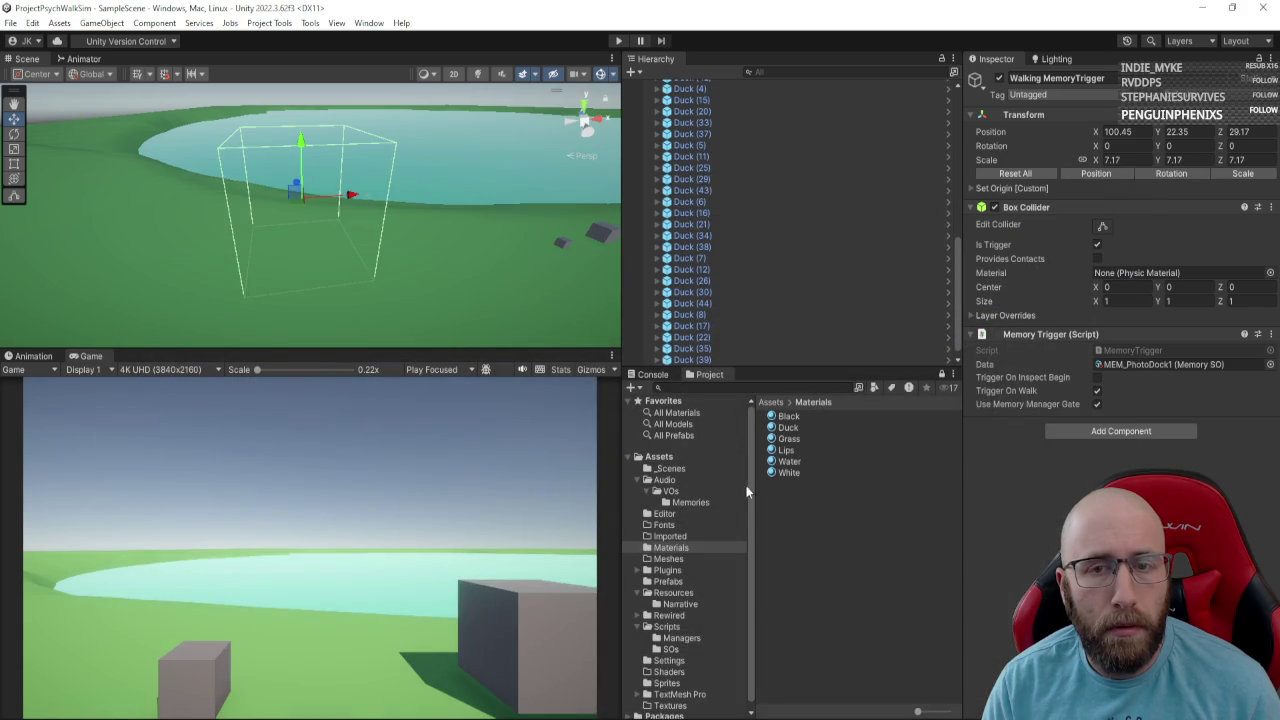
# Duplicate MEM_PhotoDock1 as MEM_PhotoDock2 with Lock Player off, and start play mode.
pyautogui.click(681, 638)
pyautogui.click(685, 604)
pyautogui.click(838, 418)
pyautogui.hotkey('ctrl', 'd')
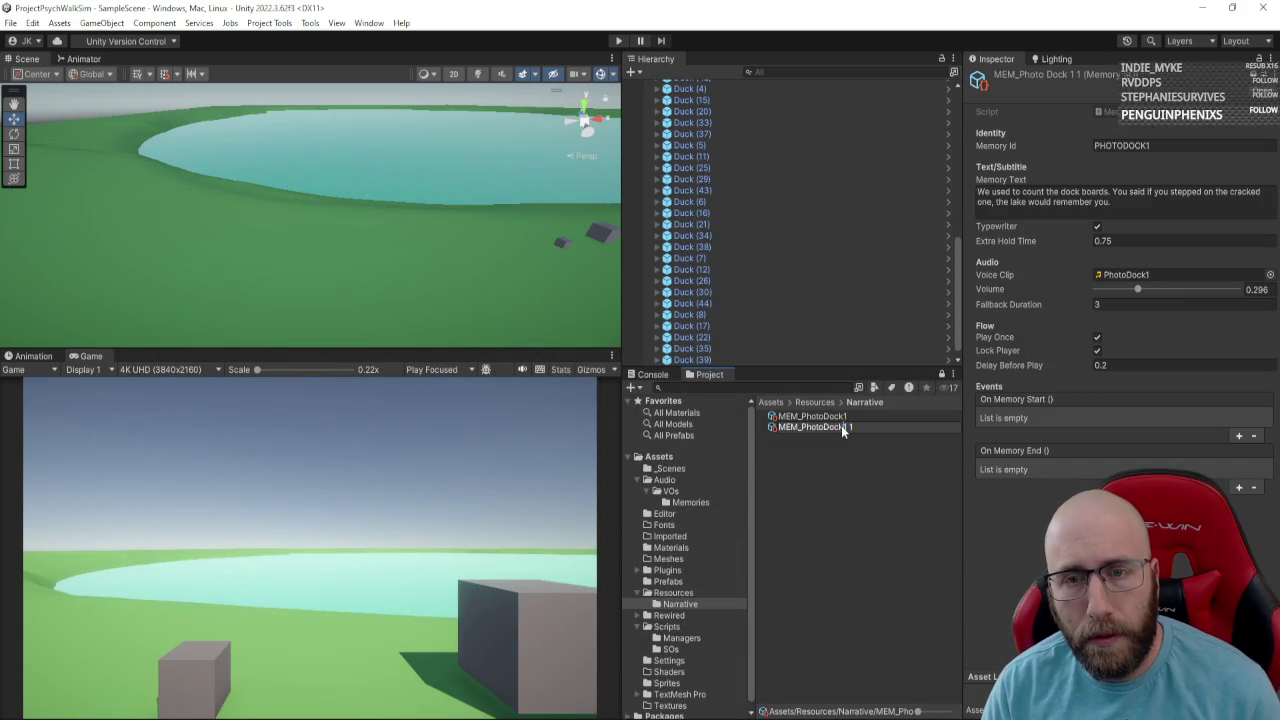
pyautogui.write('2')
pyautogui.press('Return')
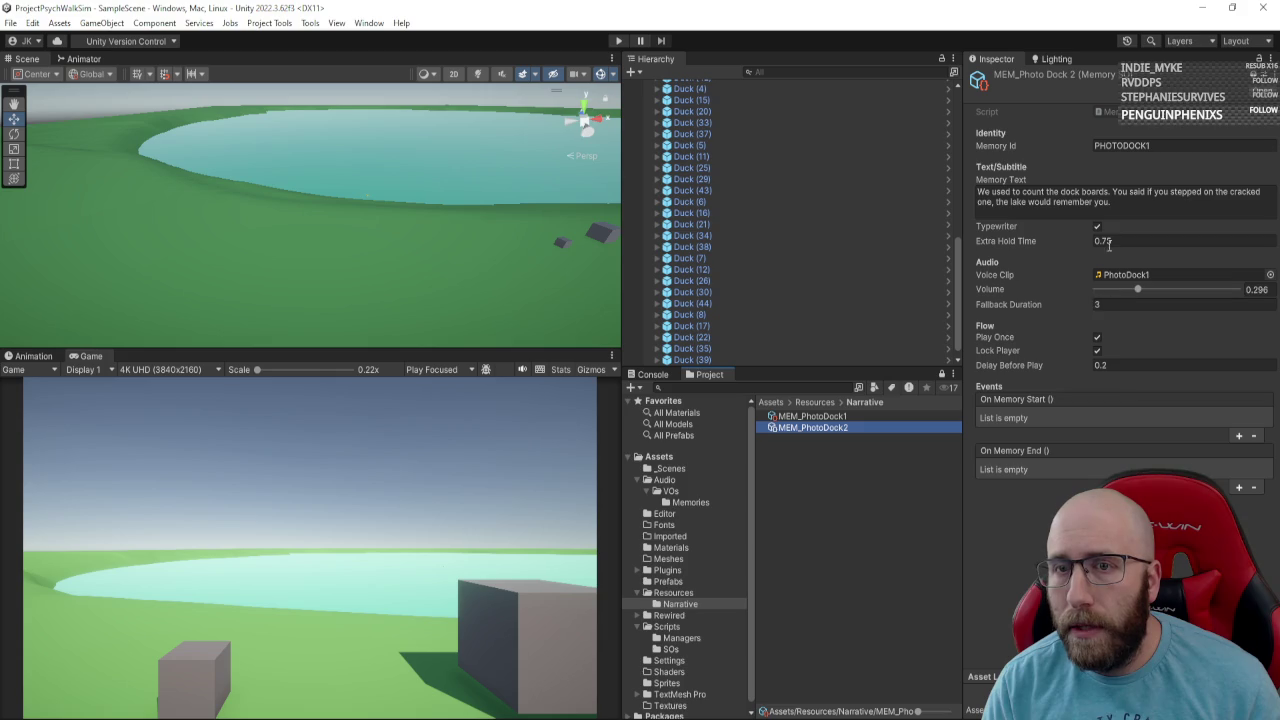
pyautogui.click(1104, 348)
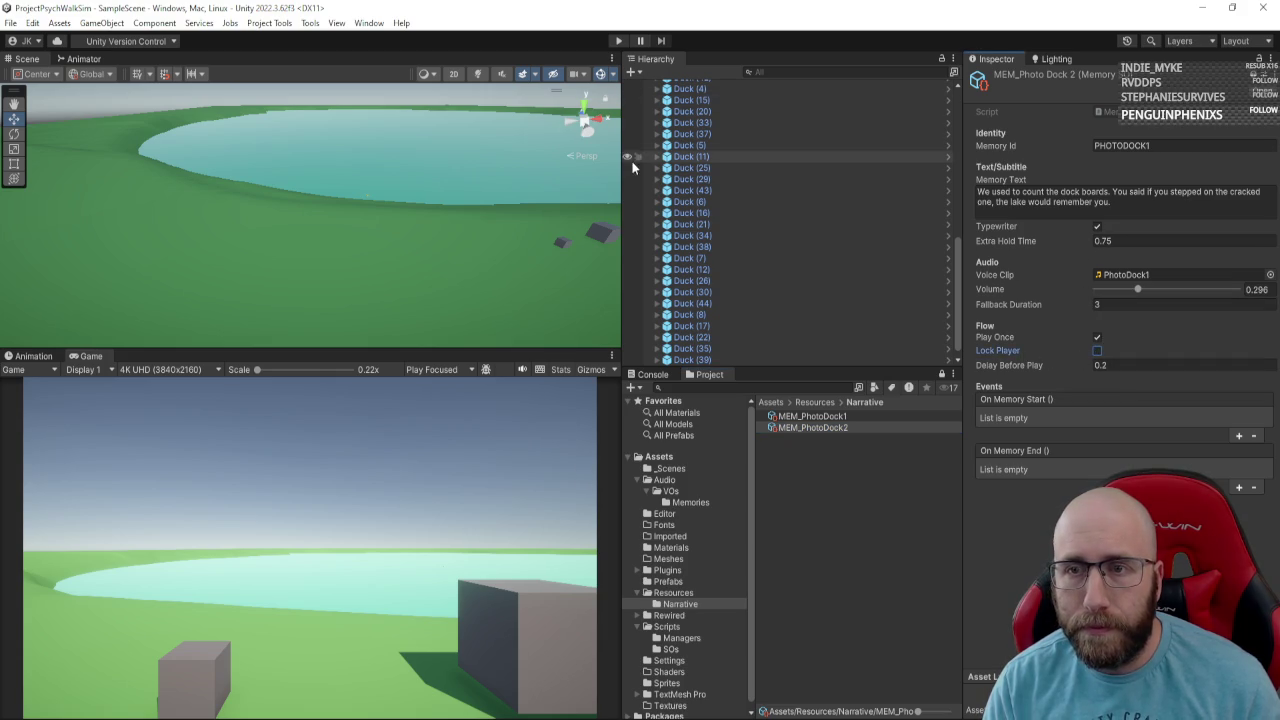
pyautogui.click(617, 41)
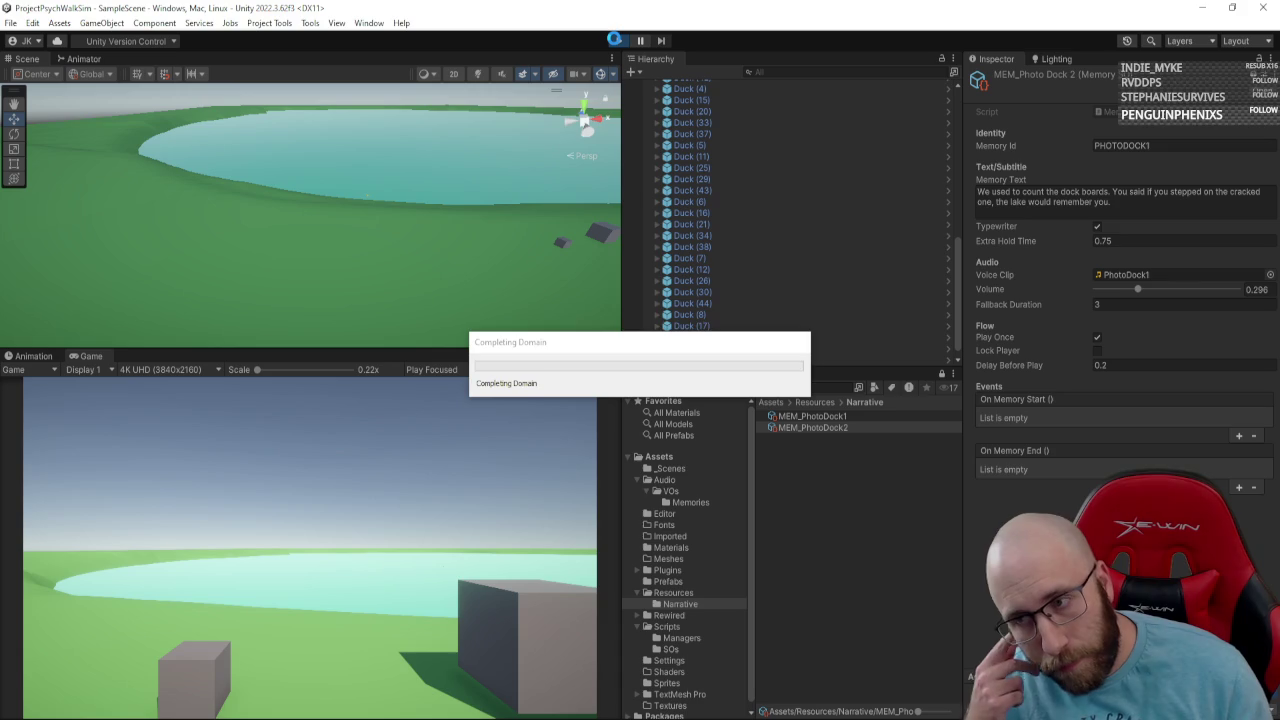
pyautogui.click(334, 557)
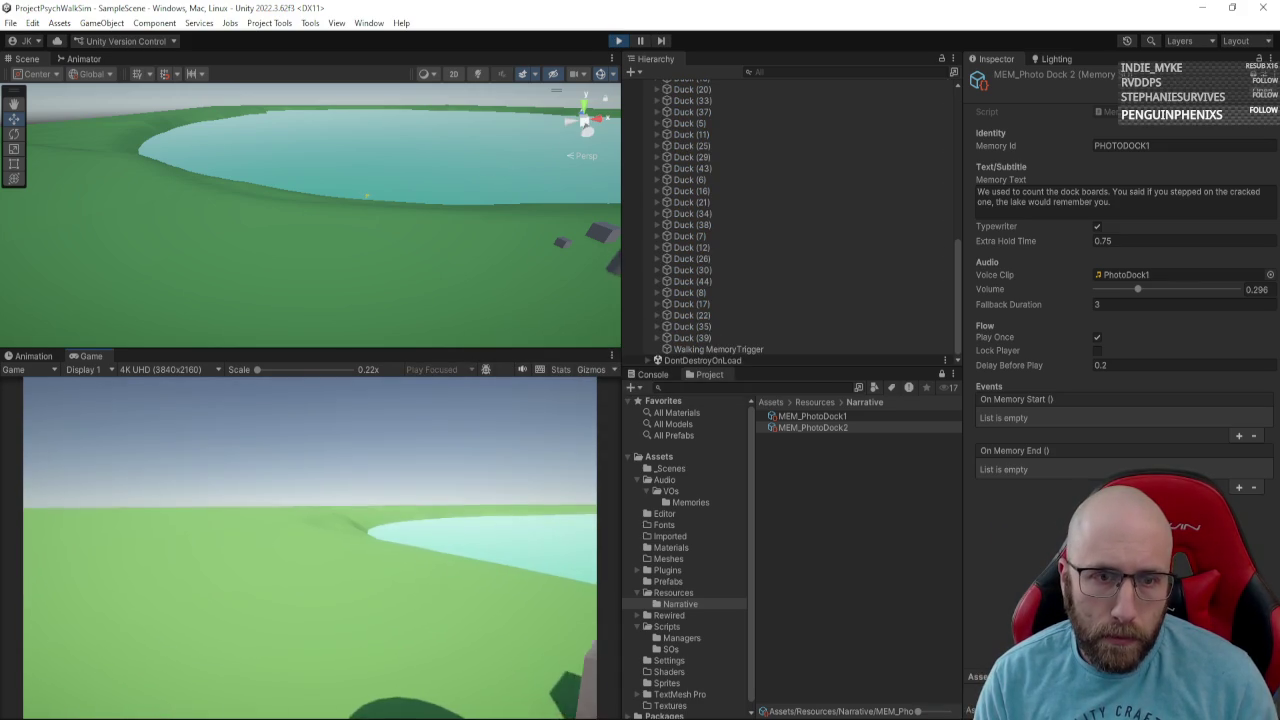
# Walk the player into the trigger box until the dock memory subtitle appears, then stop.
pyautogui.moveTo(310, 545)
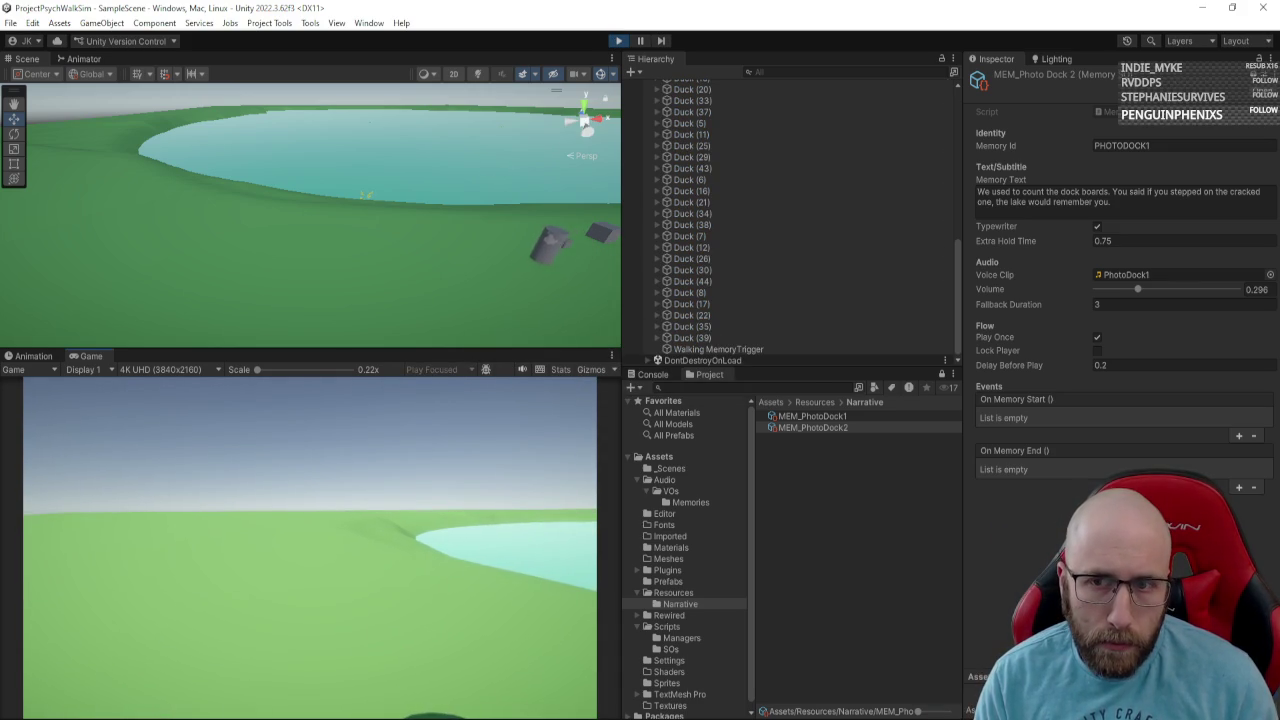
pyautogui.press('w')
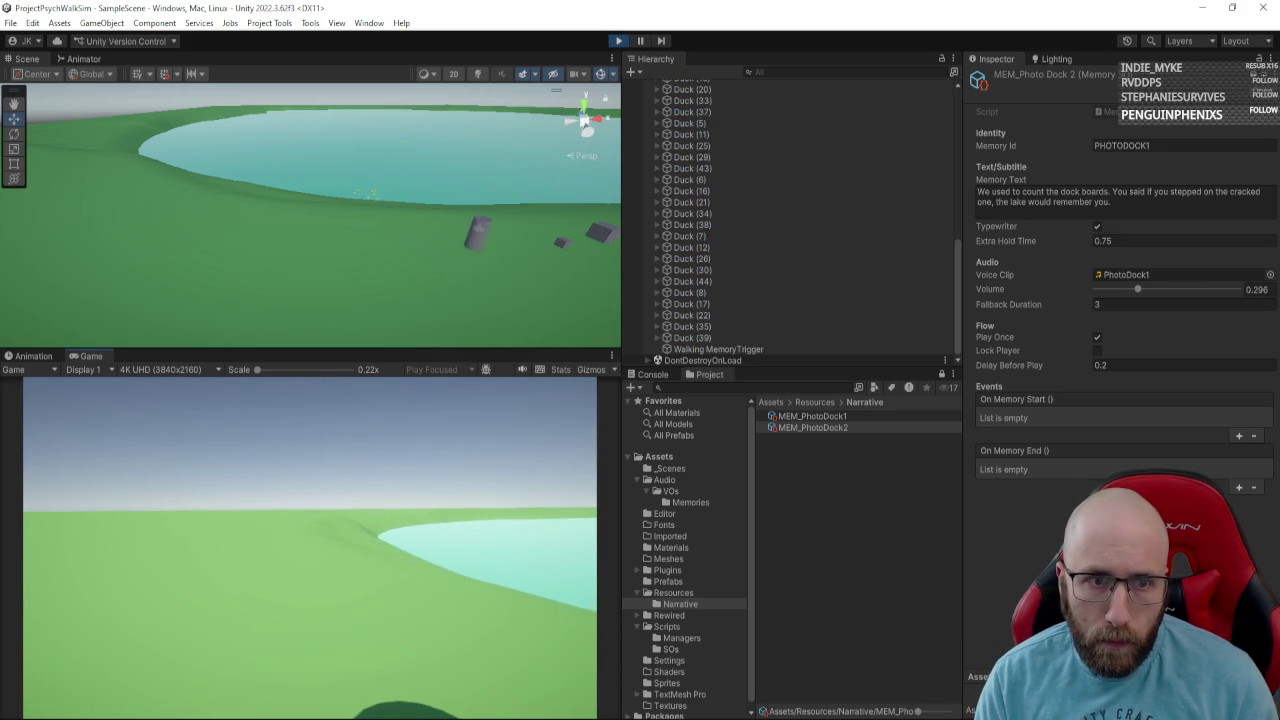
pyautogui.press('w')
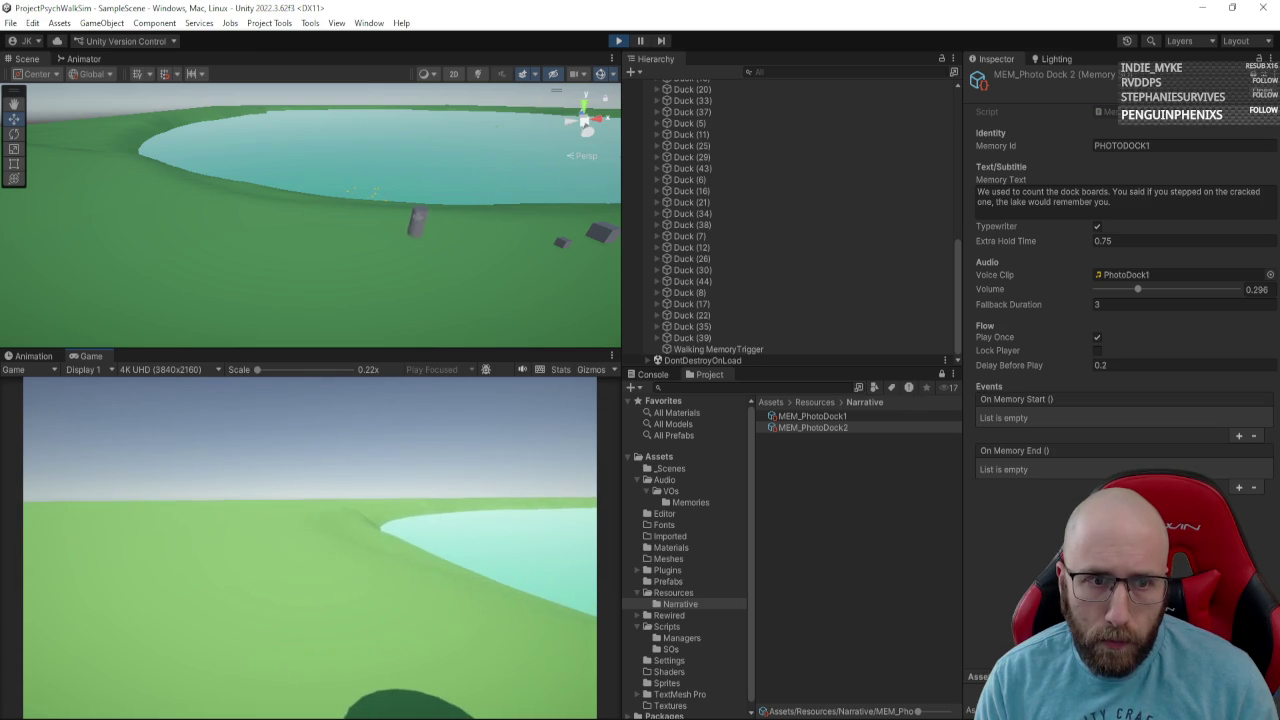
pyautogui.press('w')
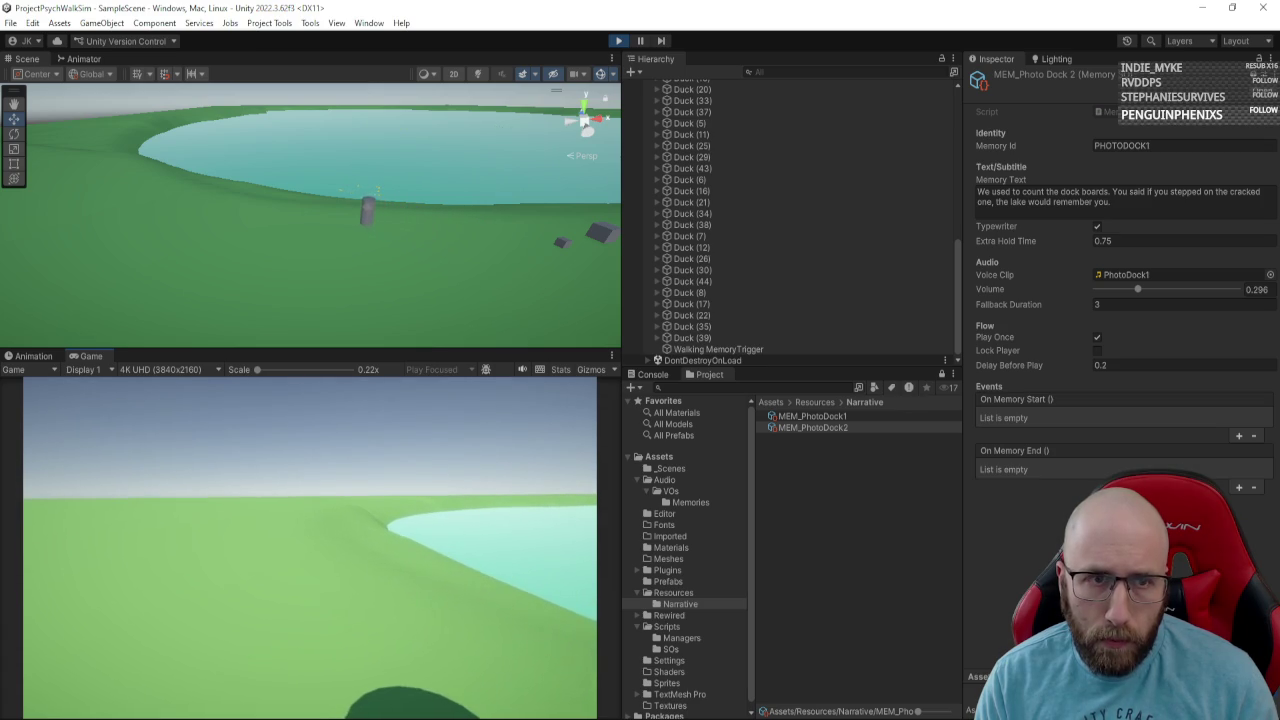
pyautogui.press('w')
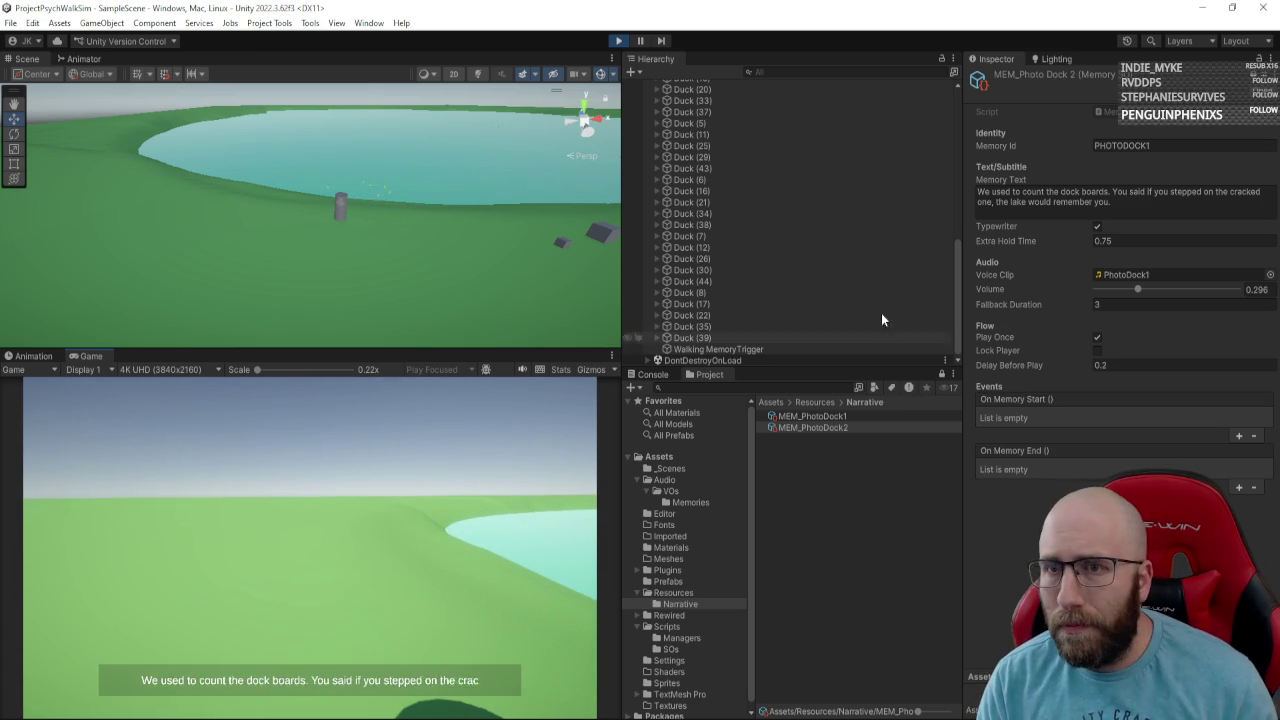
pyautogui.click(620, 42)
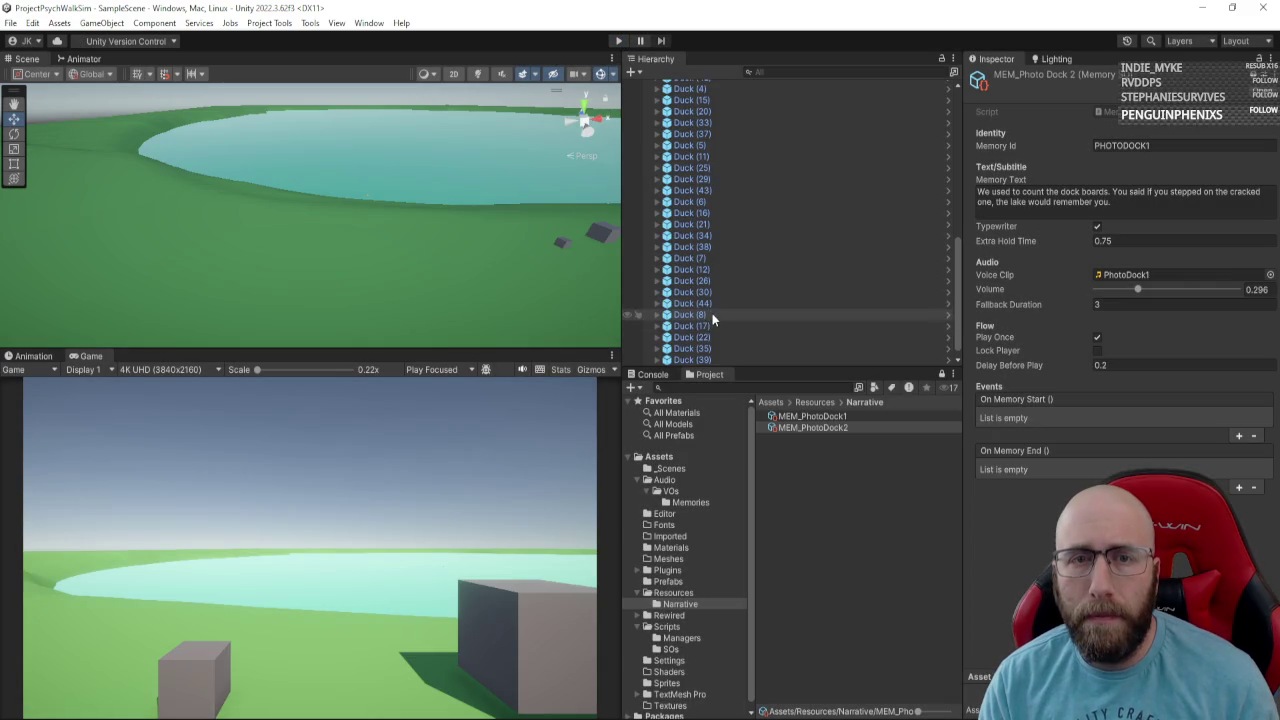
# Assign MEM_PhotoDock2 to Walking MemoryTrigger, then walk the player into the box to test the subtitle.
pyautogui.click(718, 360)
pyautogui.moveTo(812, 427); pyautogui.dragTo(1163, 370)
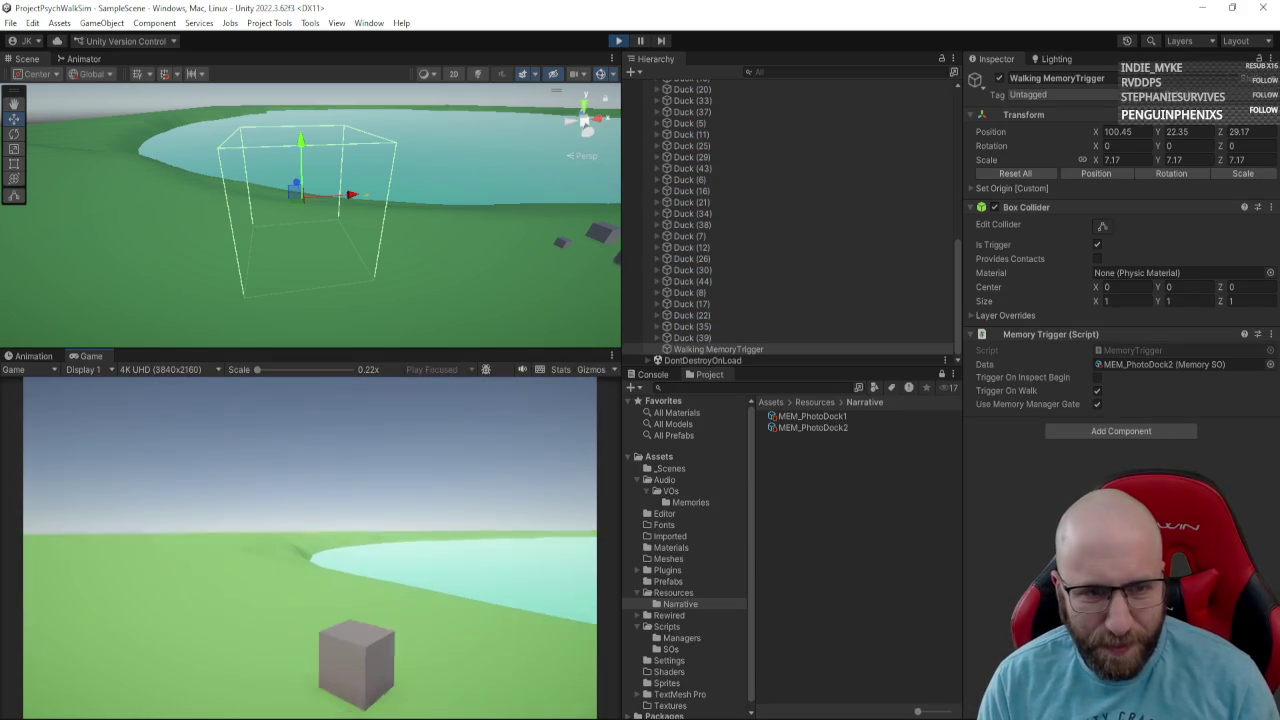
pyautogui.press('w')
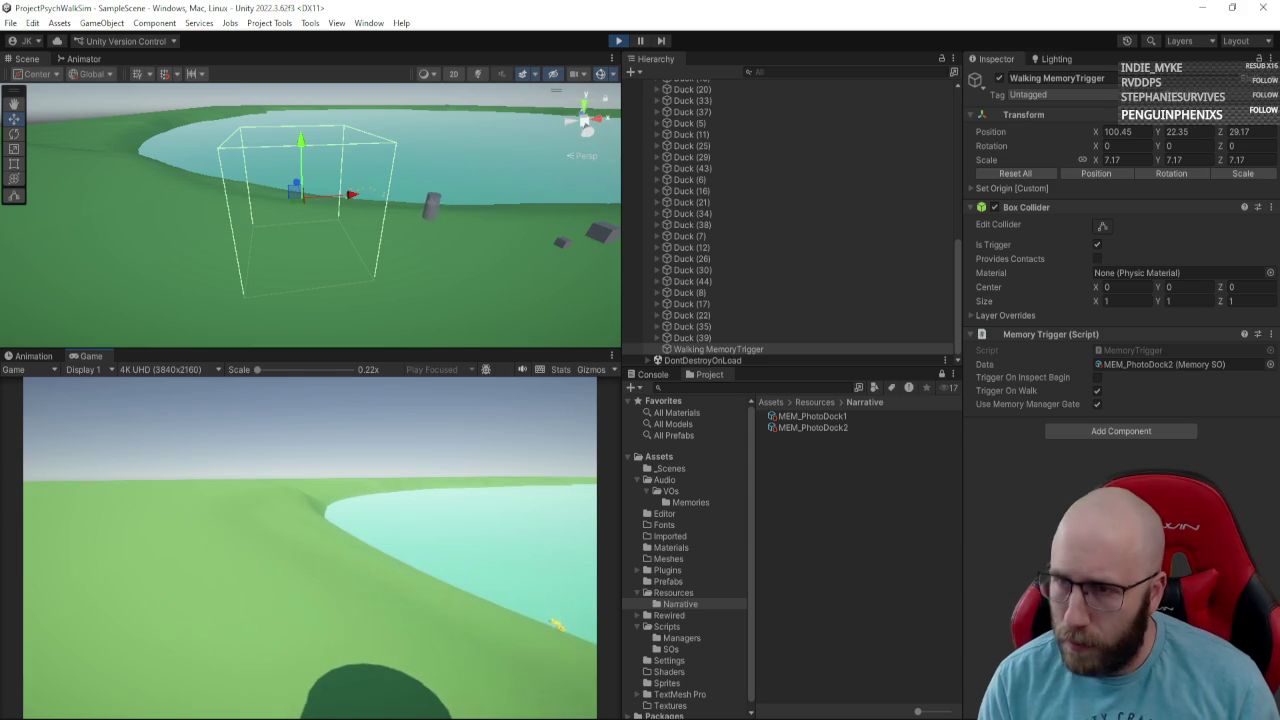
pyautogui.press('w')
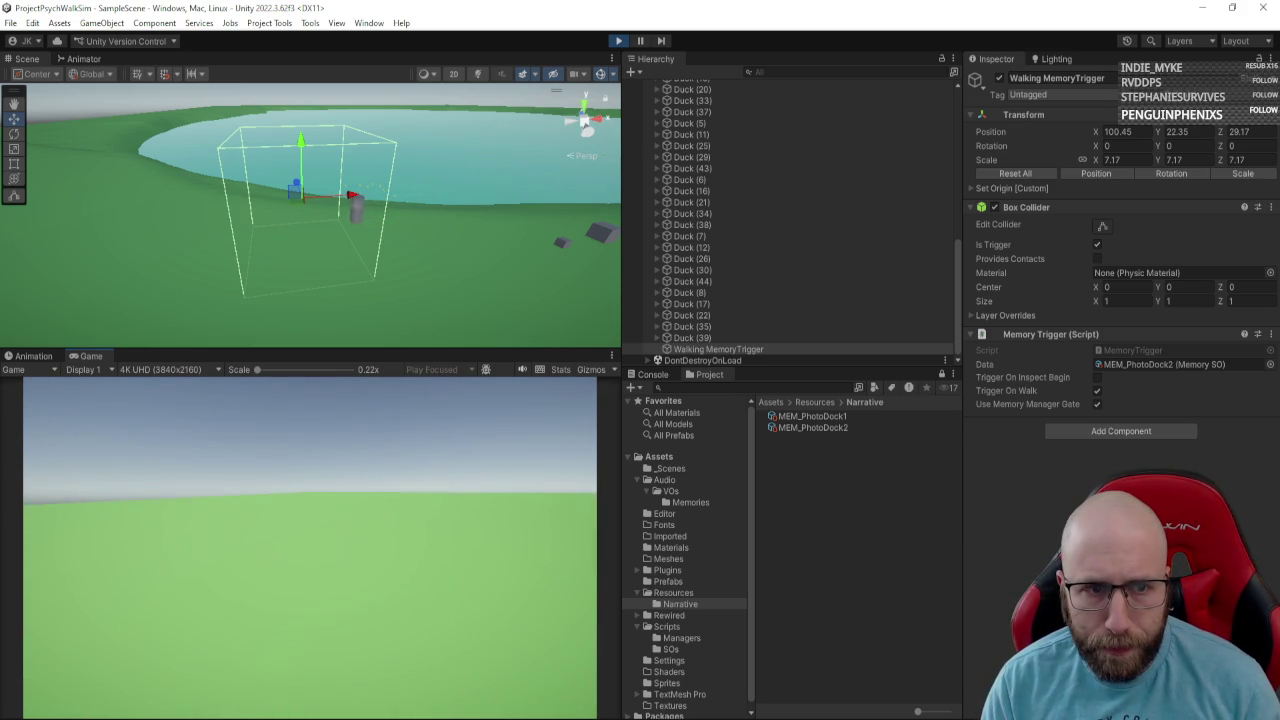
pyautogui.press('w')
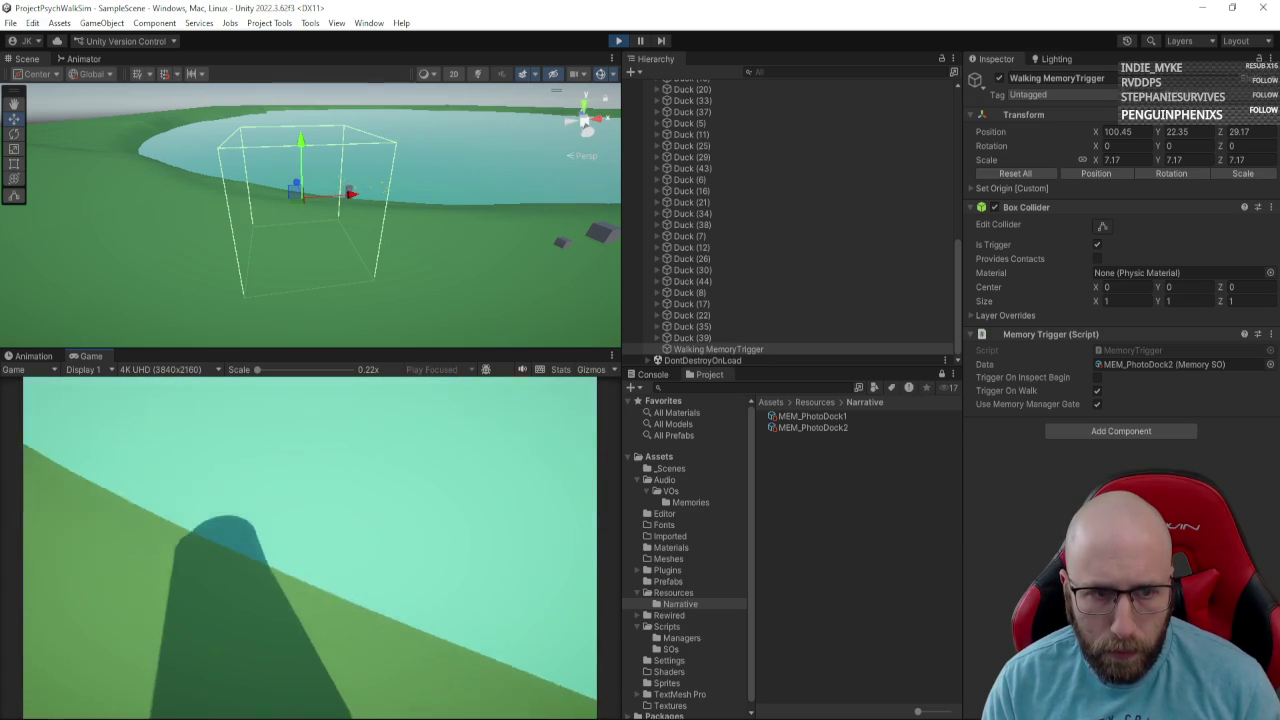
pyautogui.click(619, 41)
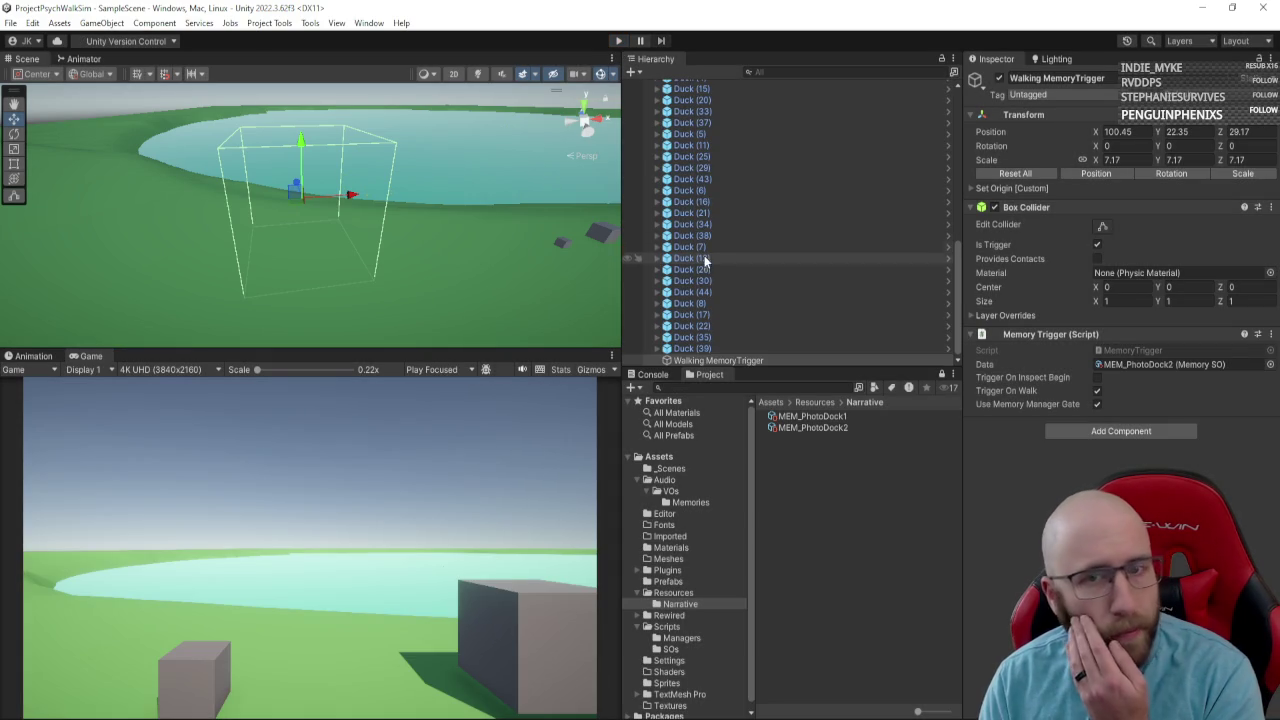
# Save Walking MemoryTrigger from the Hierarchy as a prefab in Assets/Prefabs.
pyautogui.scroll(10, 716, 345)
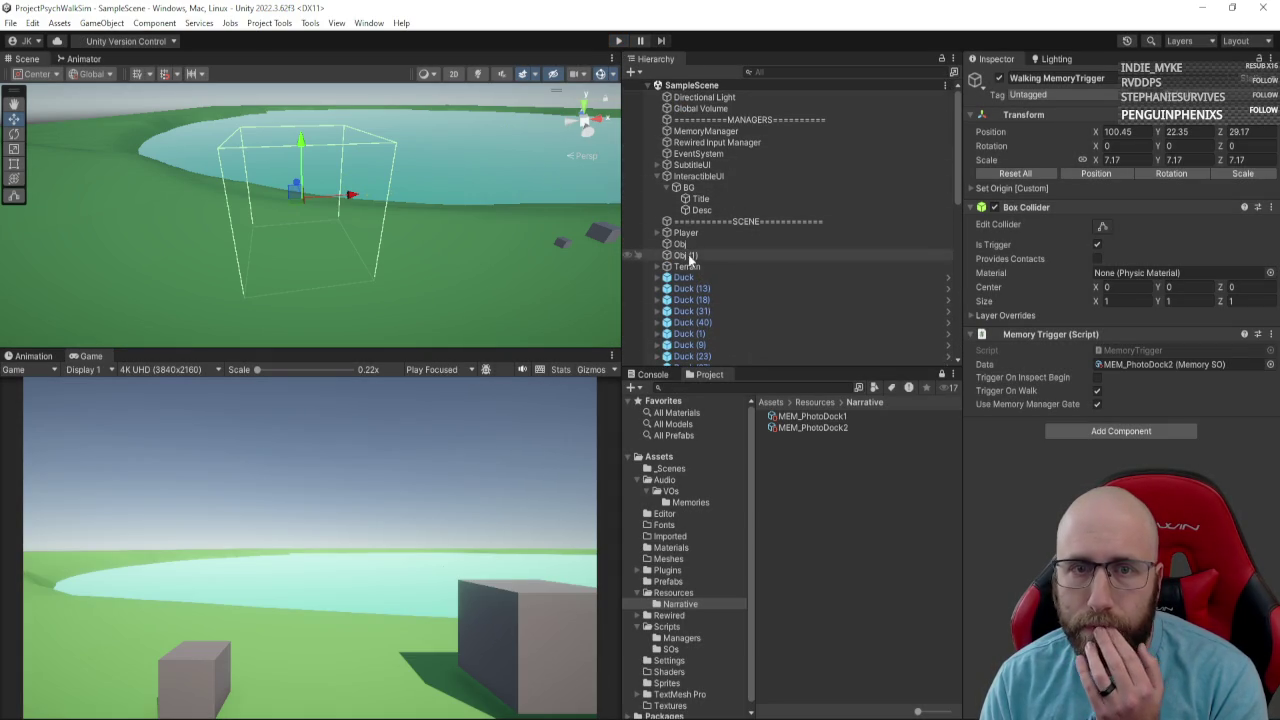
pyautogui.scroll(-10, 714, 202)
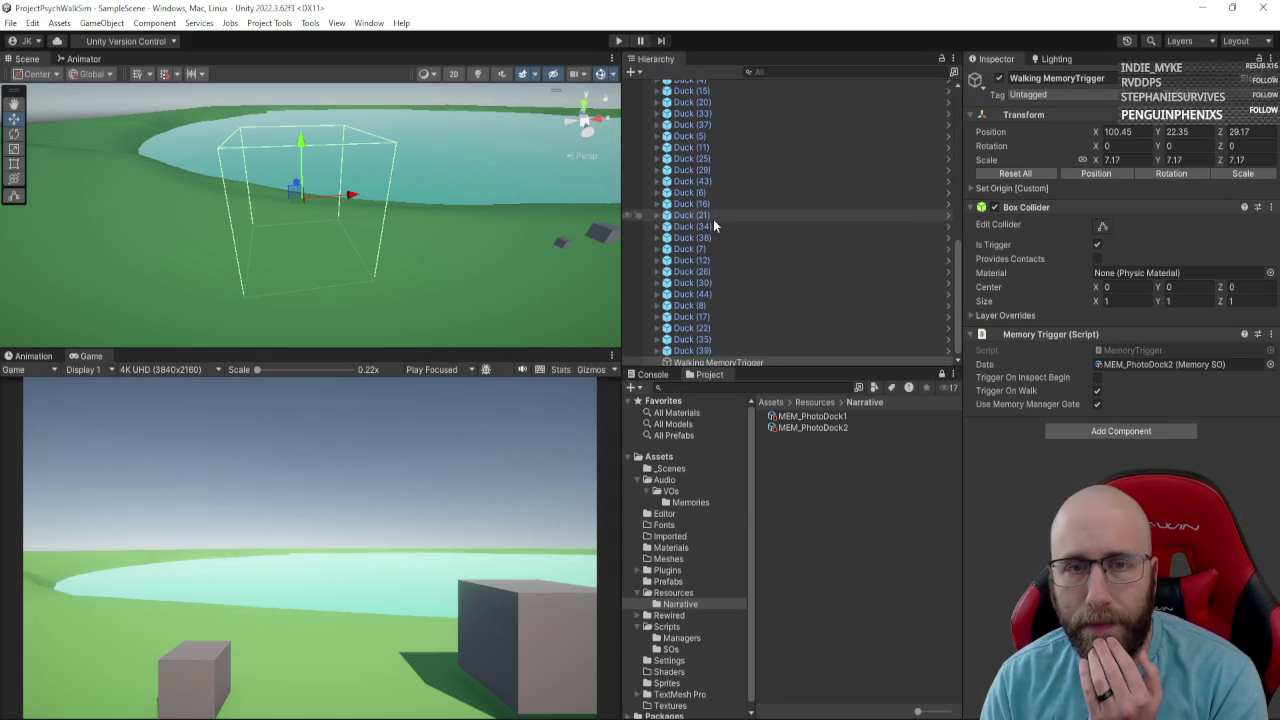
pyautogui.click(668, 581)
pyautogui.click(745, 361)
pyautogui.moveTo(755, 363); pyautogui.dragTo(846, 511)
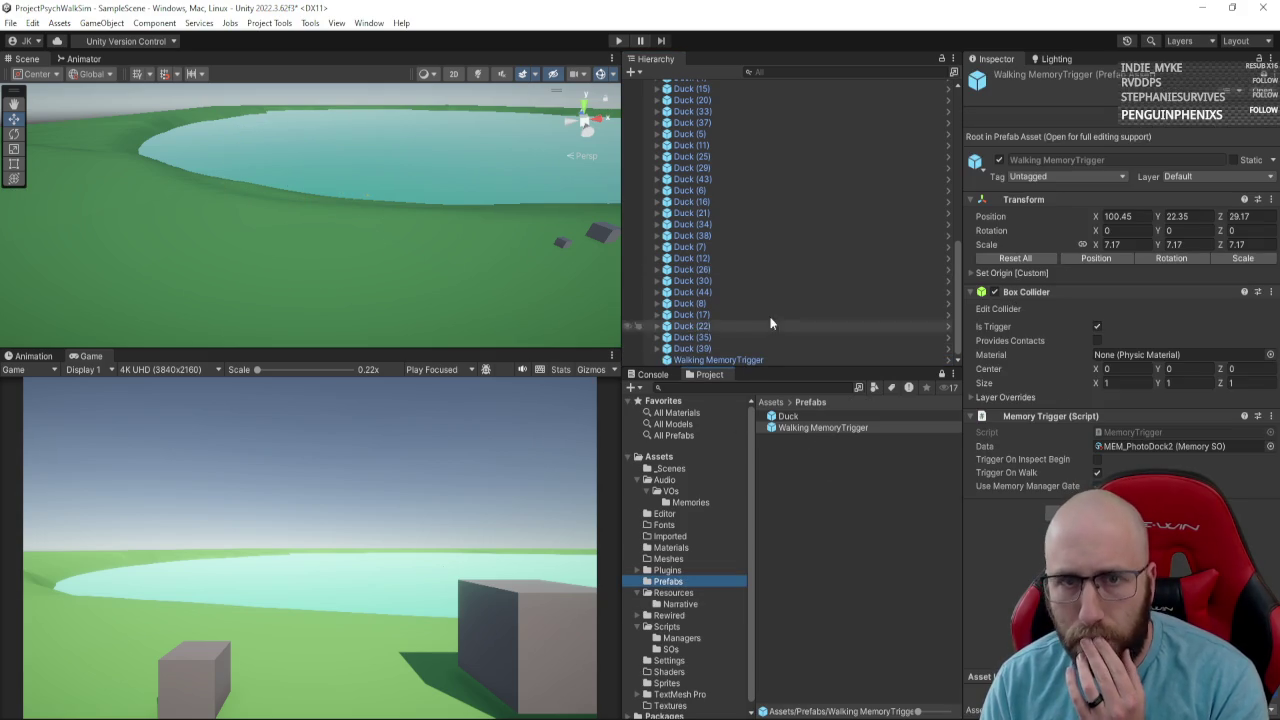
# Make a prefab from Obj in Prefabs and rename it Obj Memory Trigger.
pyautogui.scroll(10, 770, 320)
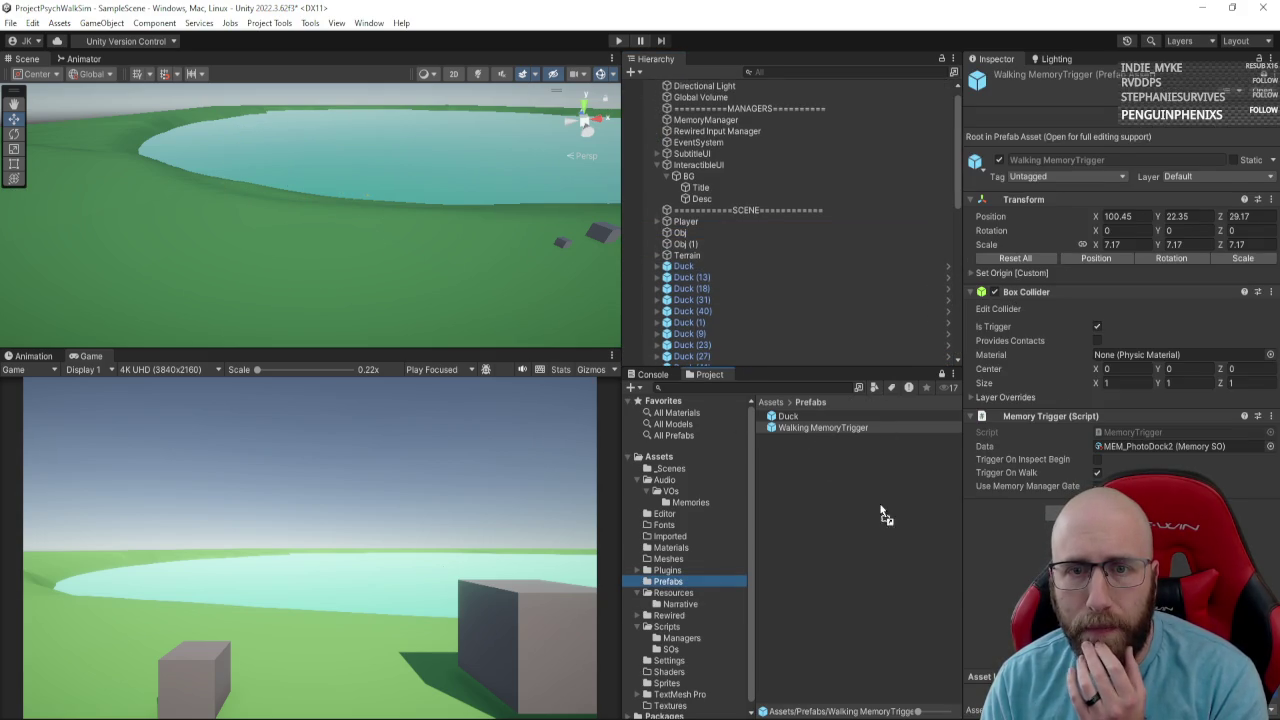
pyautogui.moveTo(884, 514); pyautogui.dragTo(807, 446)
pyautogui.click(798, 427)
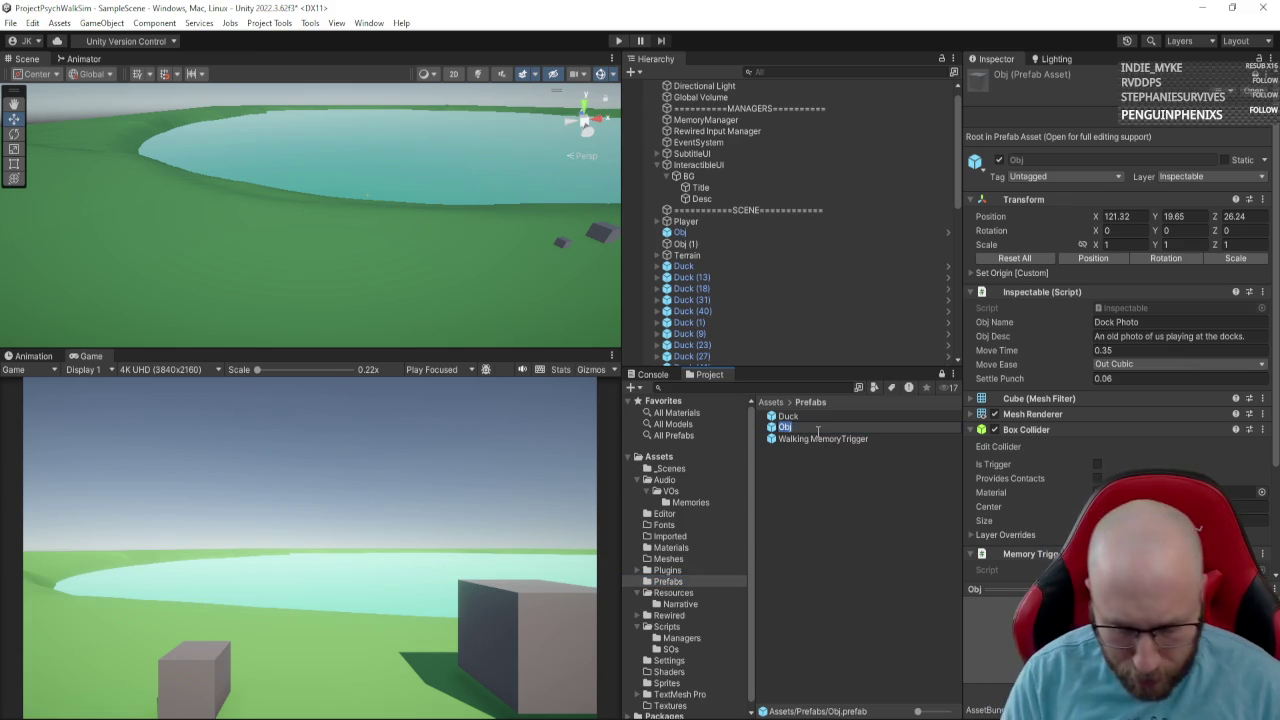
pyautogui.press('Right')
pyautogui.write('Me')
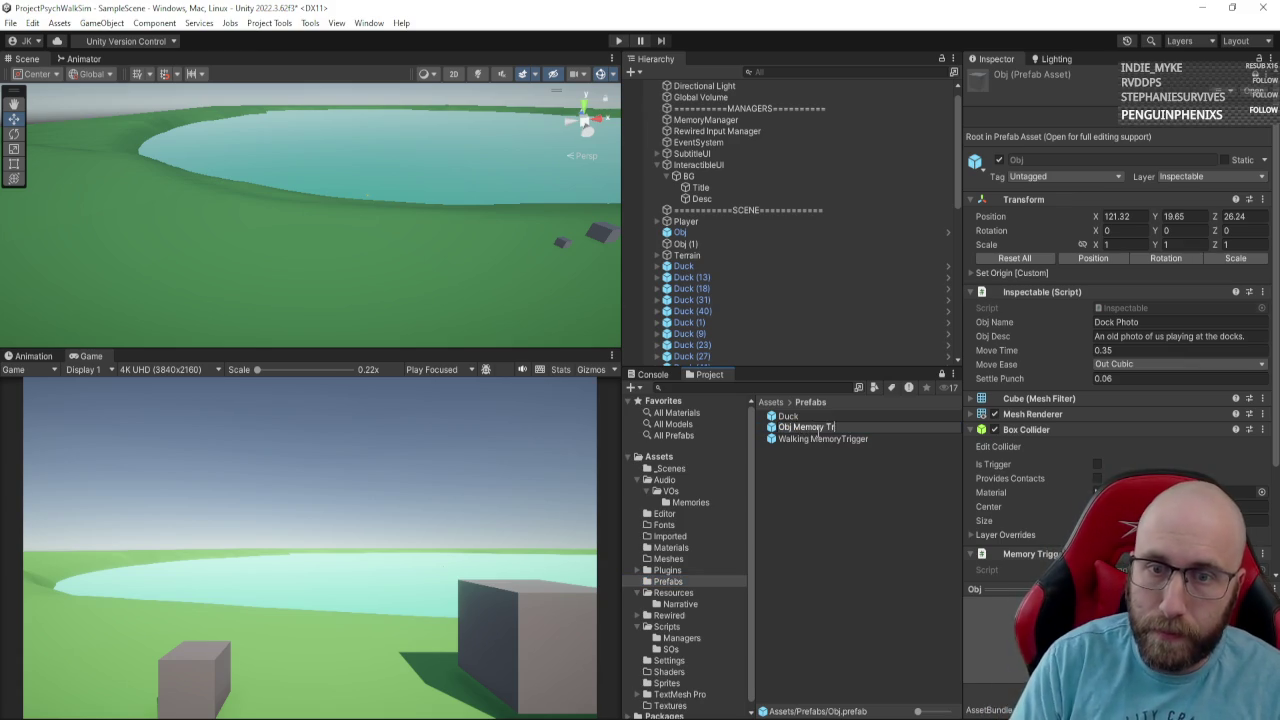
pyautogui.write('er')
pyautogui.press('Return')
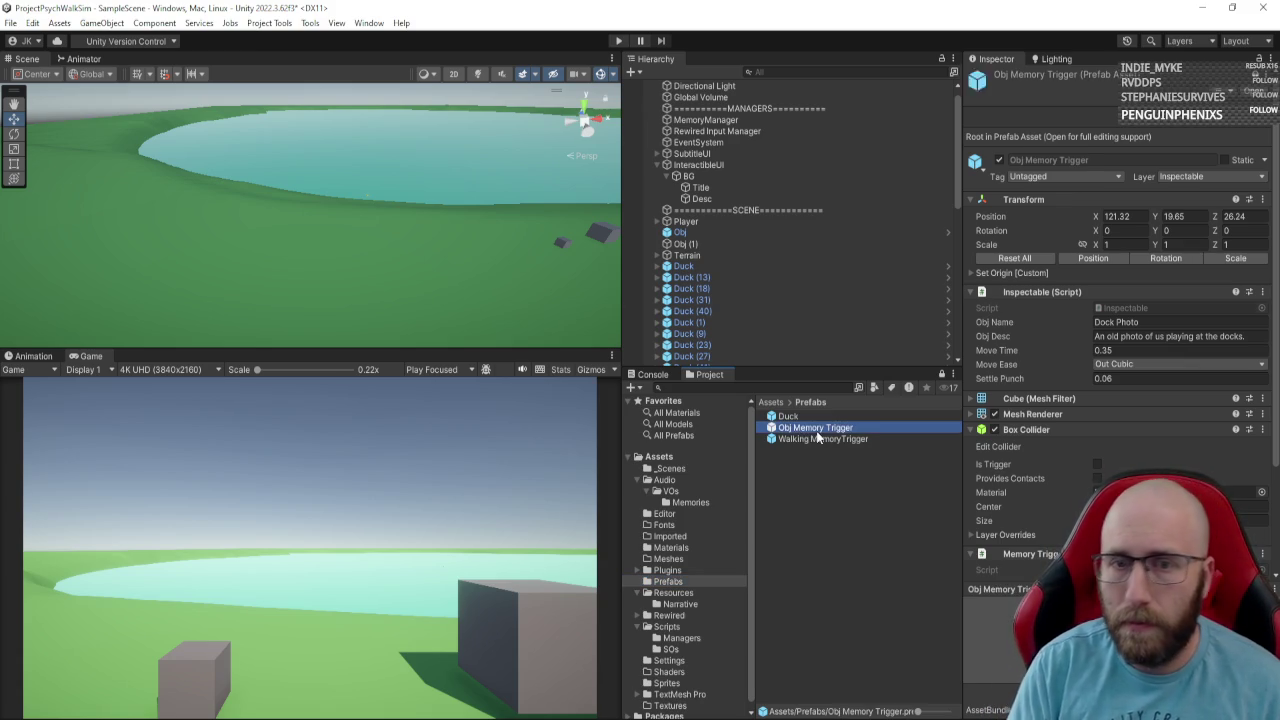
pyautogui.click(857, 439)
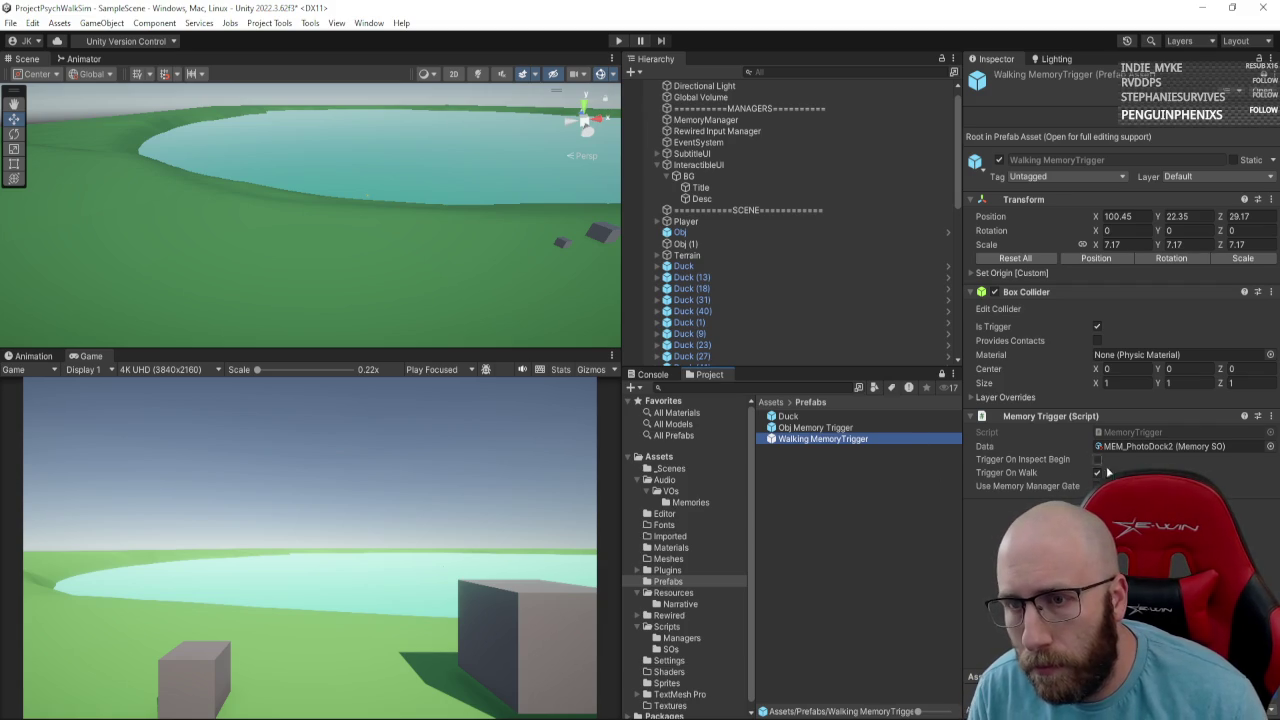
# Place another Walking MemoryTrigger prefab instance and move it along the shore to X 110.72, Z 27.66.
pyautogui.click(841, 475)
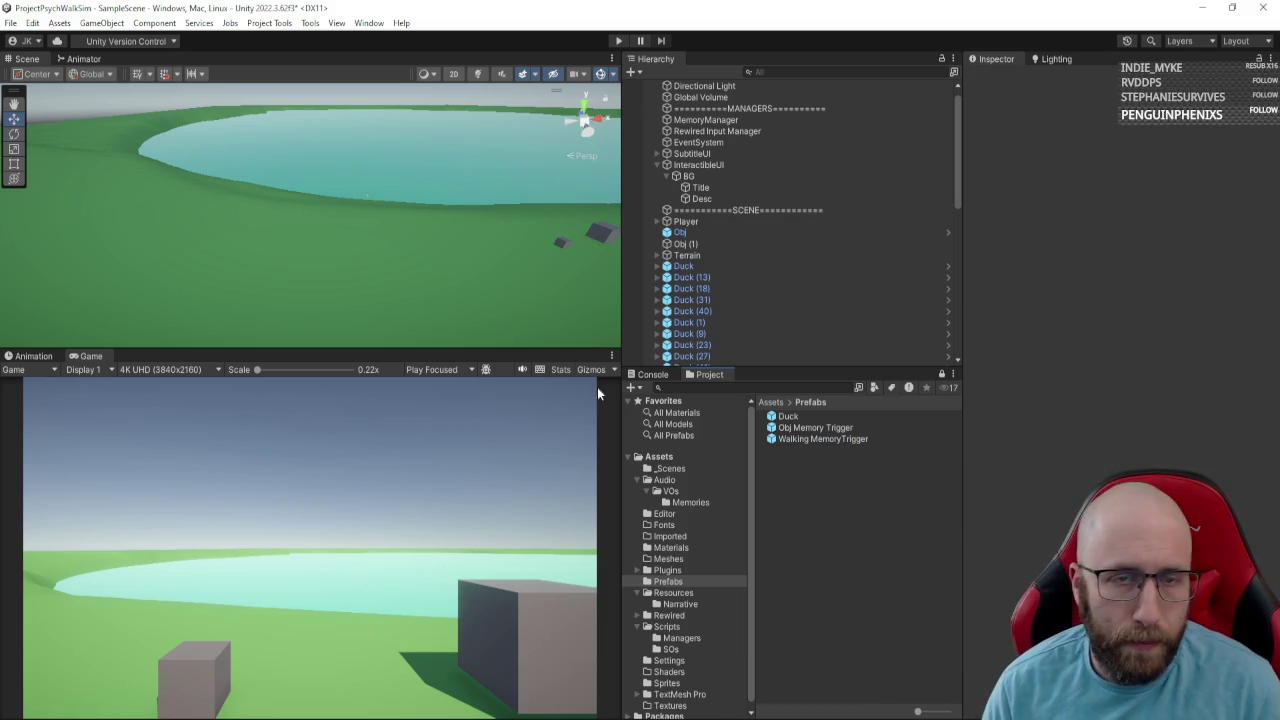
pyautogui.click(843, 440)
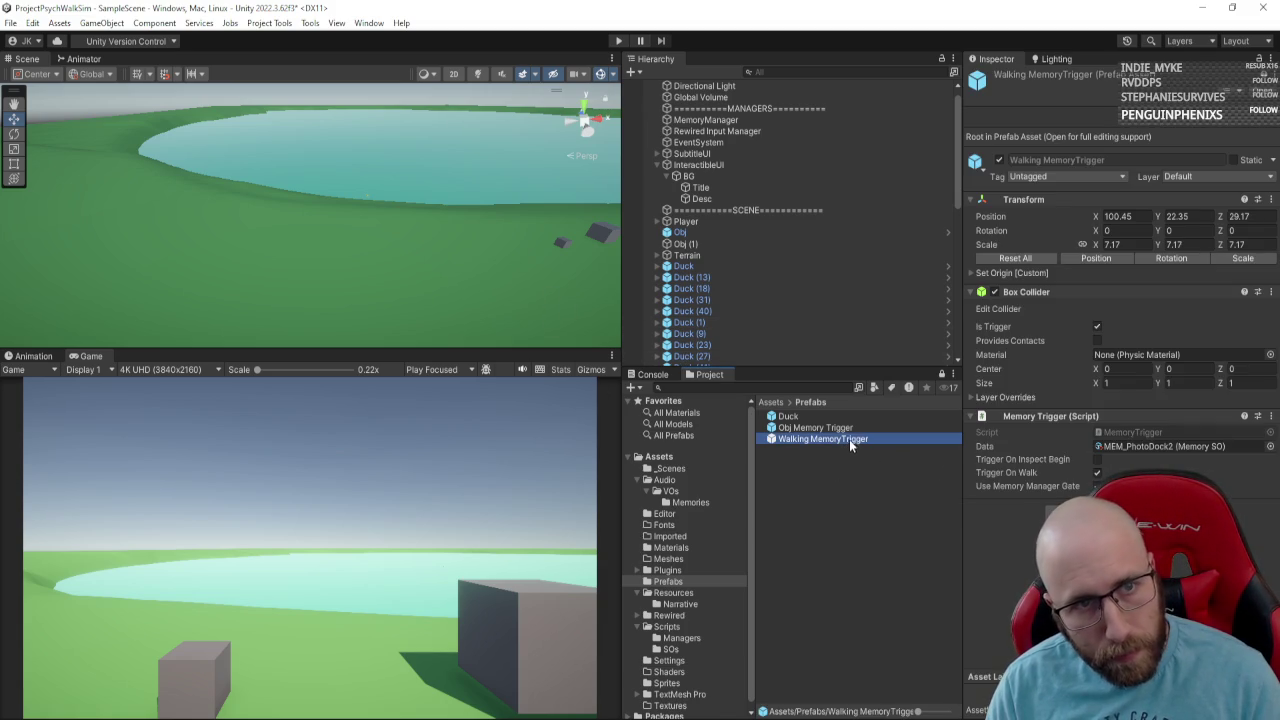
pyautogui.moveTo(667, 297)
pyautogui.mouseDown()
pyautogui.moveTo(719, 250)
pyautogui.moveTo(726, 361)
pyautogui.mouseUp()
pyautogui.moveTo(312, 207)
pyautogui.mouseDown()
pyautogui.moveTo(486, 215)
pyautogui.moveTo(470, 207)
pyautogui.mouseUp()
pyautogui.moveTo(408, 245); pyautogui.dragTo(566, 262)
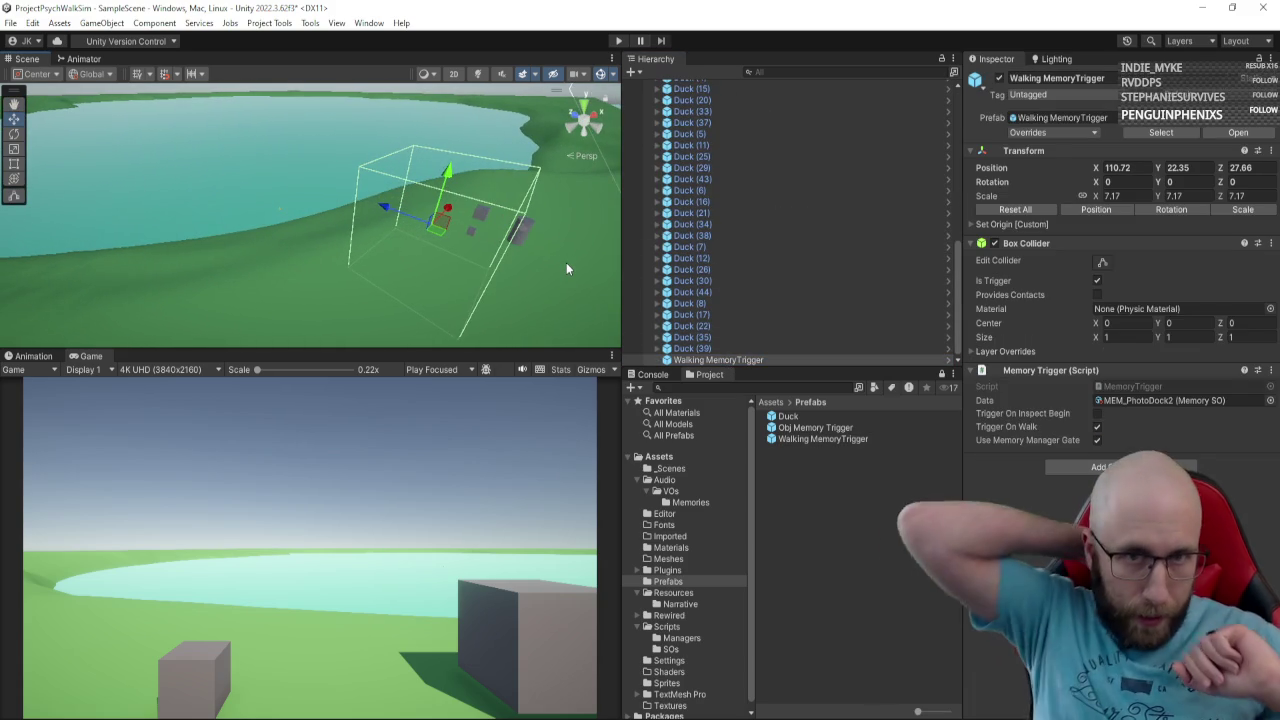